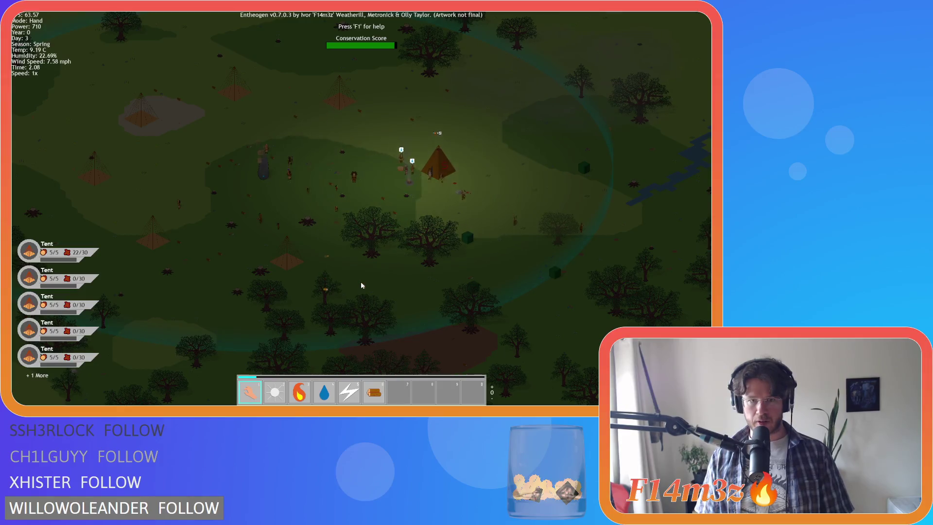
Step: Switch to the Hand power, briefly check the supplies, and zoom over the forest
key(w)
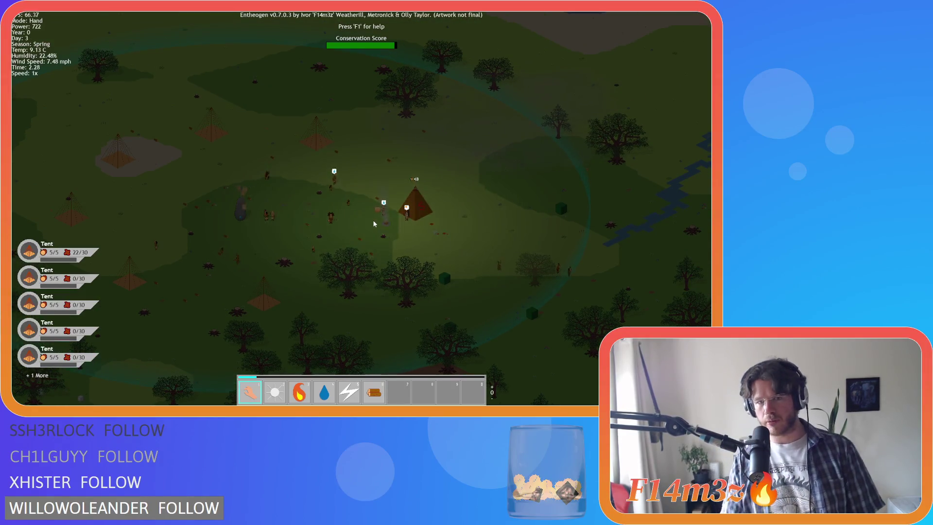
scroll(up, 3)
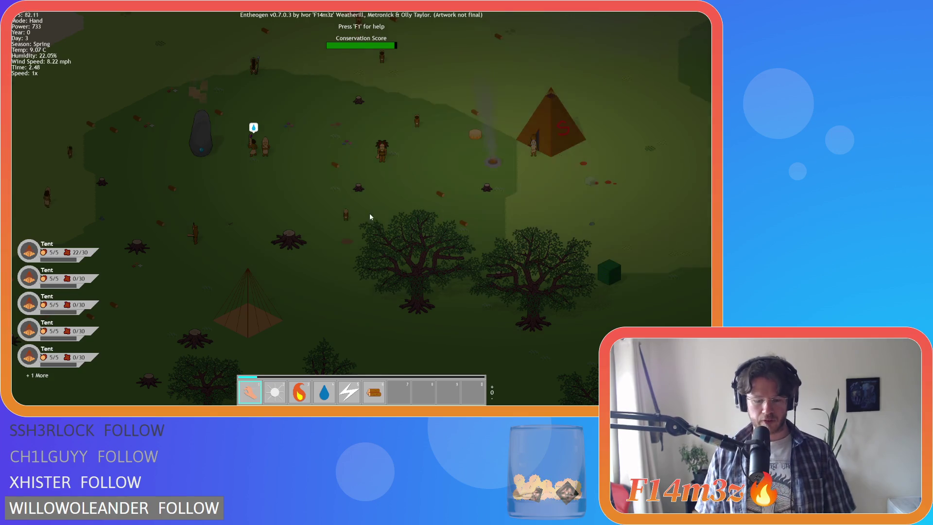
key(i)
key(i)
scroll(down, 3)
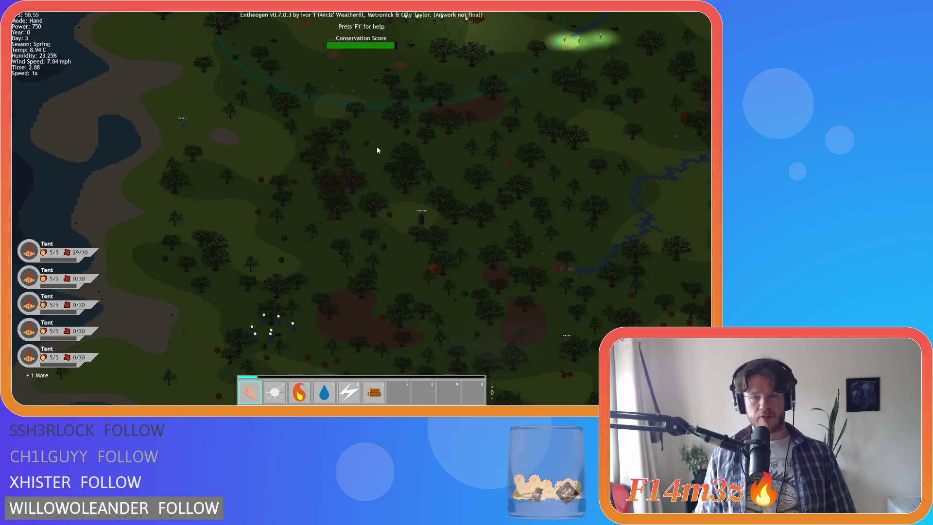
scroll(up, 3)
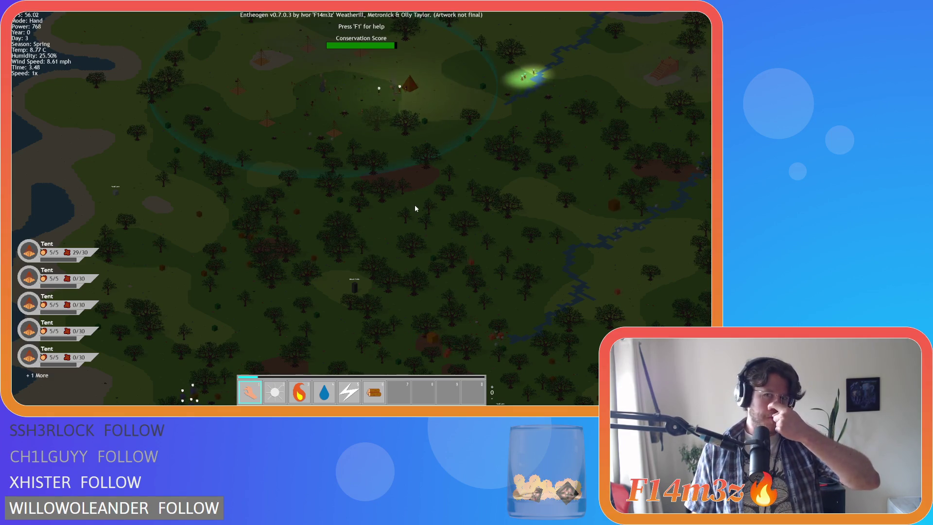
scroll(up, 3)
scroll(down, 3)
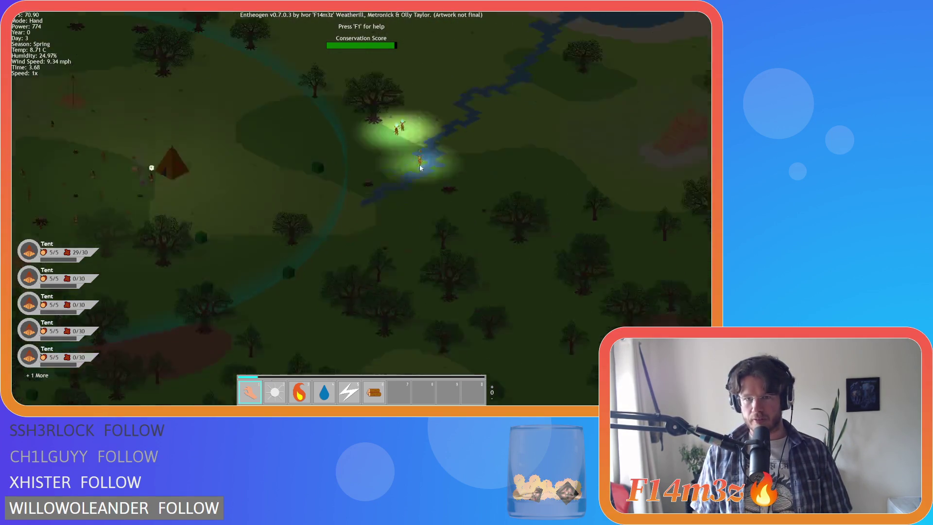
Step: Pan across the forest, lake and lit tent area toward the glowing followers
key(w)
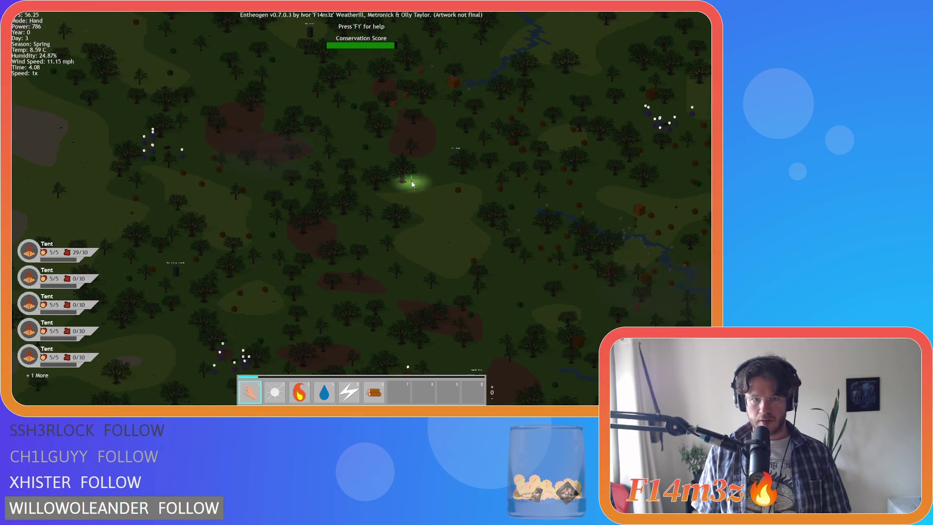
key(w)
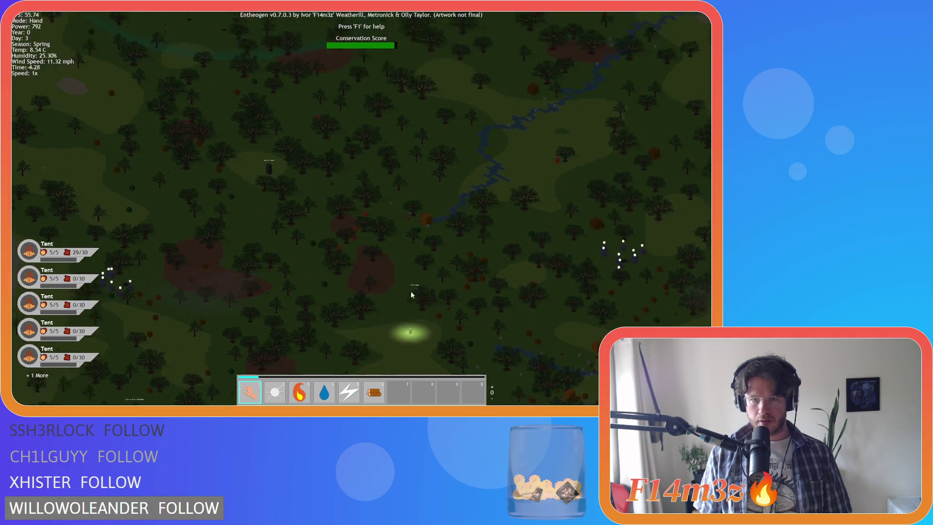
key(s)
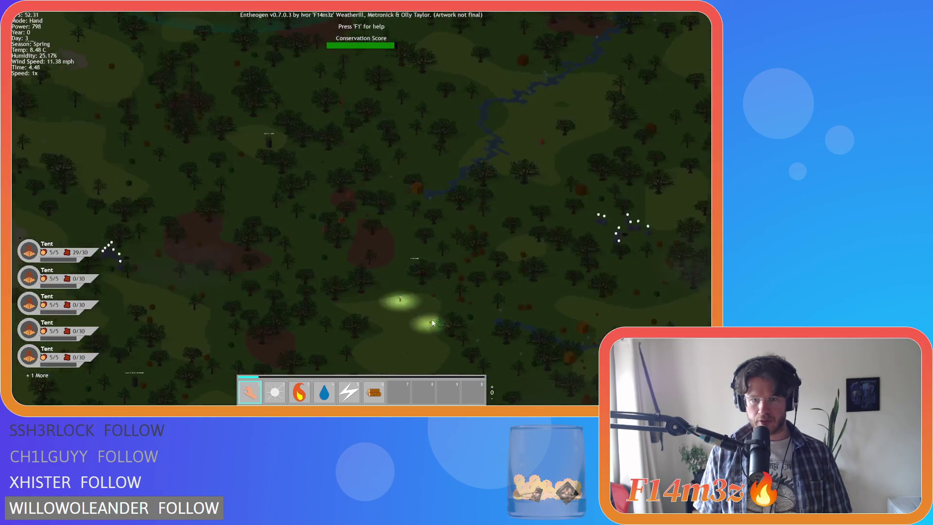
key(w)
key(s)
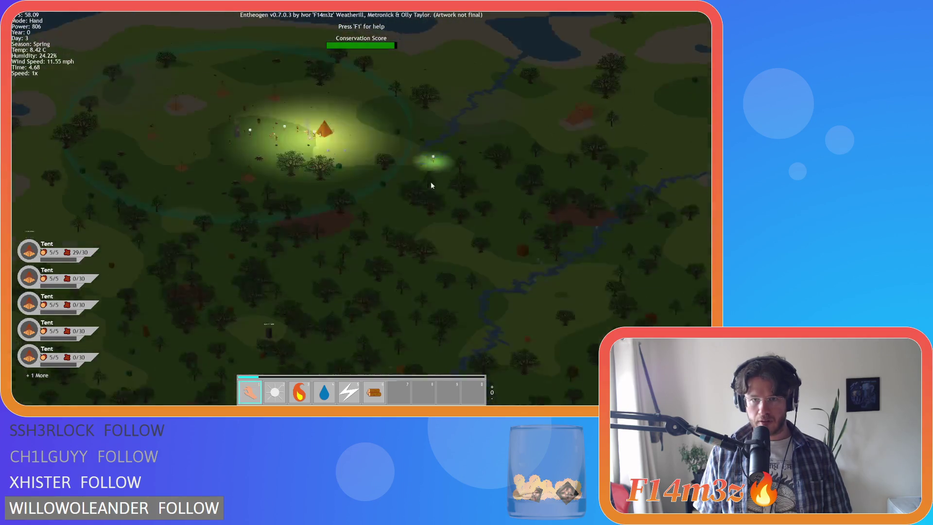
key(s)
scroll(up, 3)
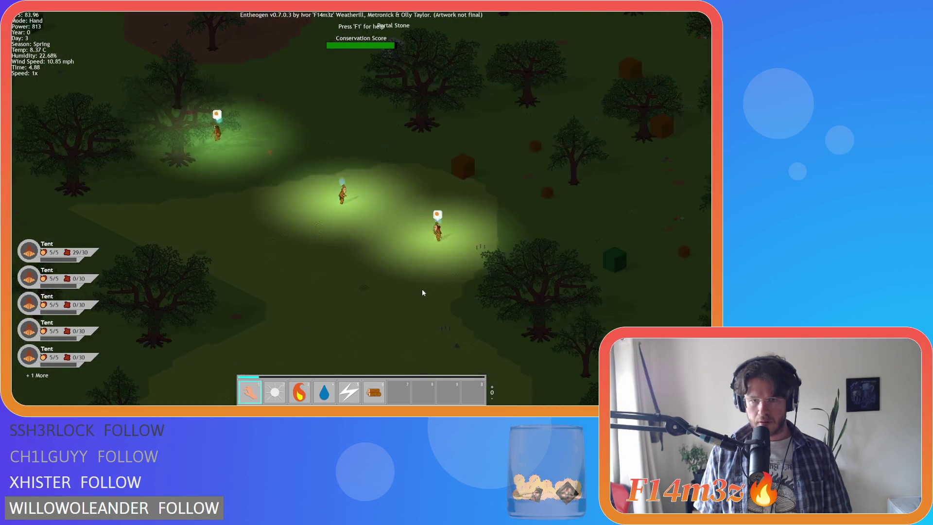
key(w)
key(a)
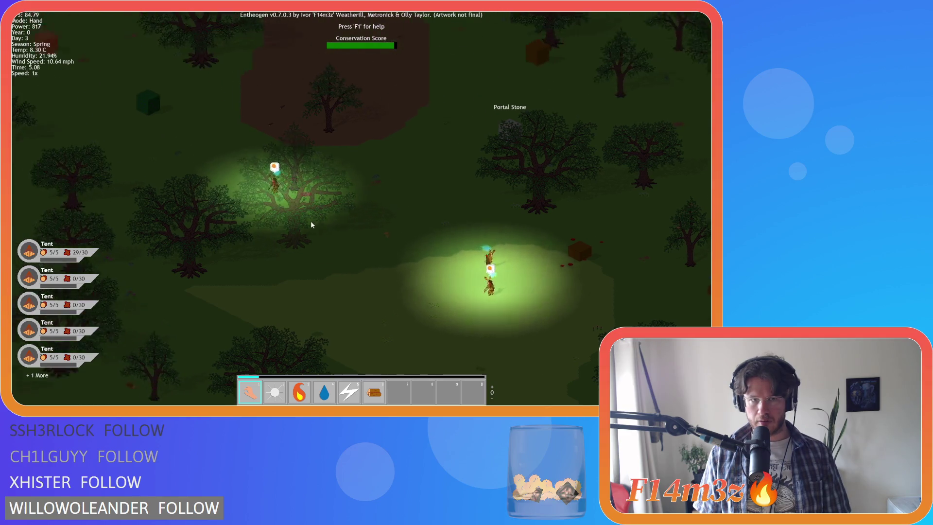
Step: Inspect the glowing followers' details, leaving the Tribe window open with population 24
click(290, 217)
key(Escape)
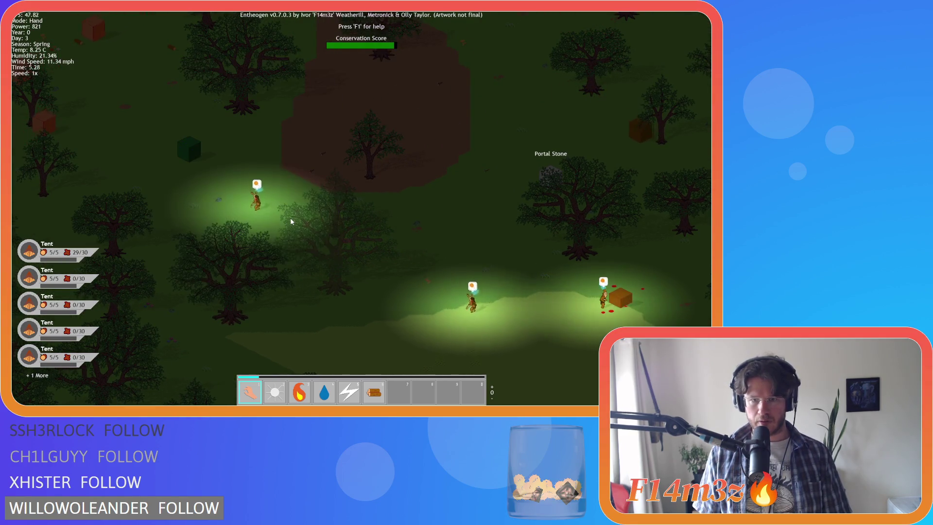
click(443, 281)
key(Escape)
click(435, 282)
key(s)
key(d)
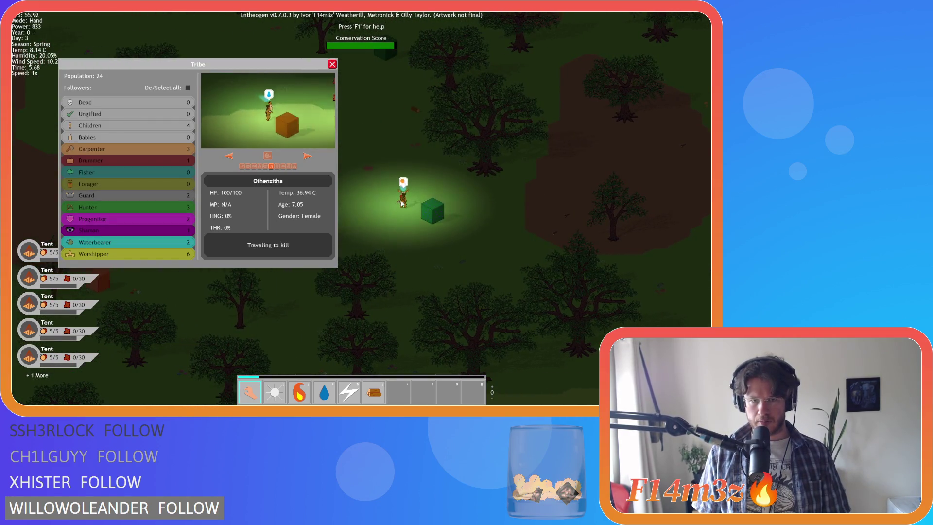
Step: Carry a follower from the Tribe panel to the Portal Stone, close the panel, and view the tent
drag(515, 238, 490, 263)
key(w)
key(d)
click(332, 64)
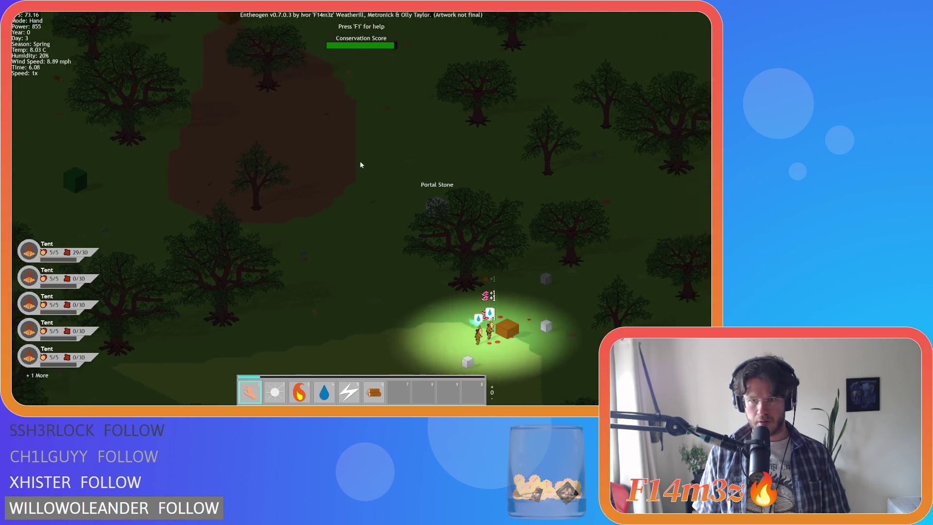
scroll(down, 3)
key(w)
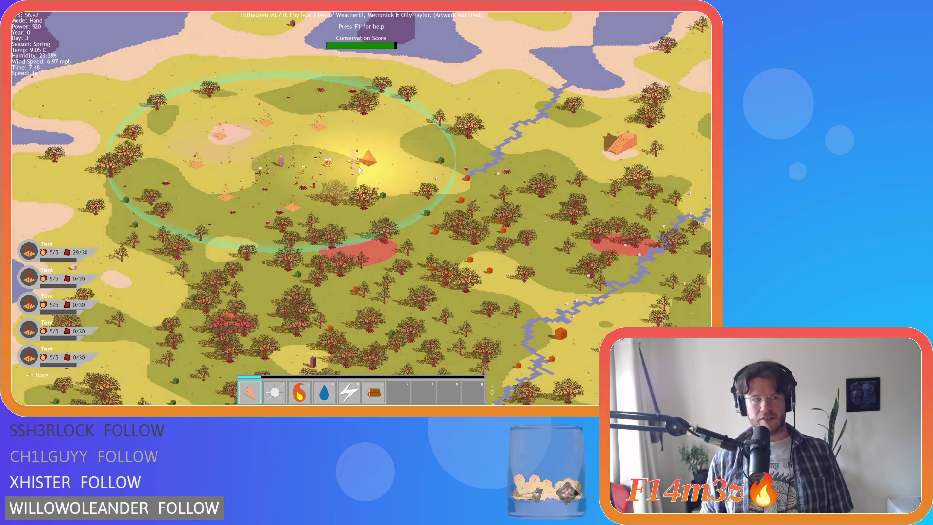
Step: Pan far south-east over the forest and back to the tent camp, zooming in and out
key(s)
key(s)
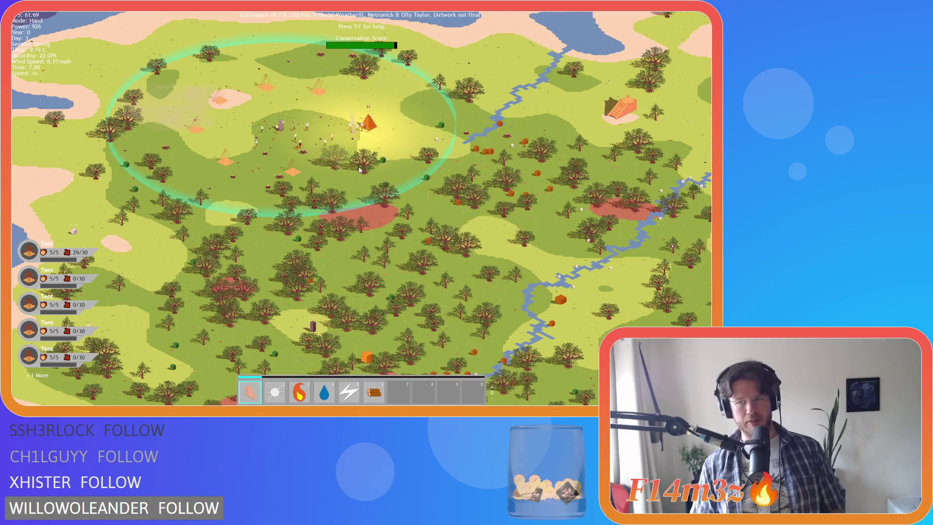
key(s)
key(d)
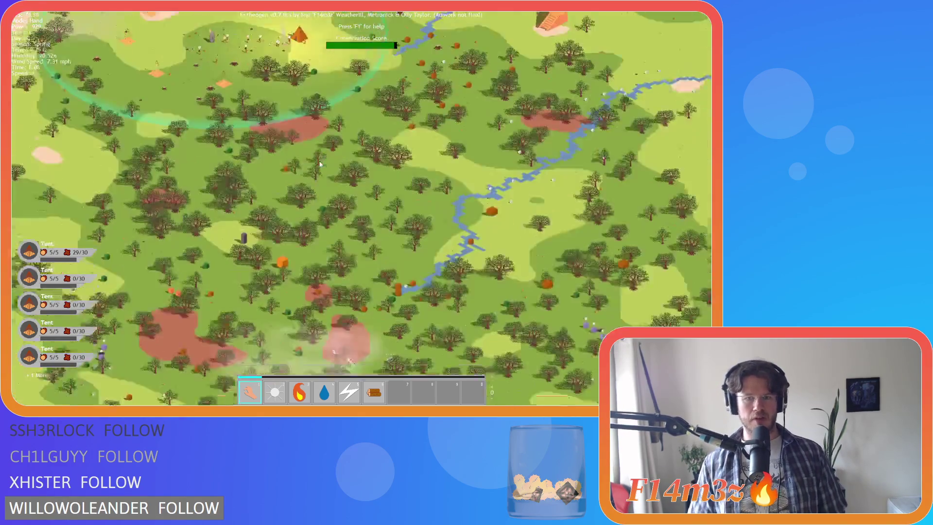
key(w)
key(a)
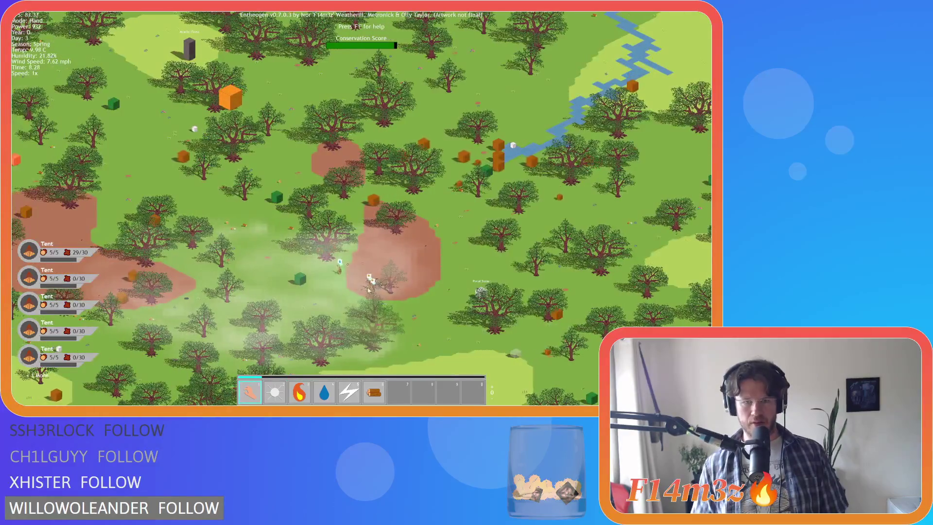
scroll(up, 3)
scroll(down, 3)
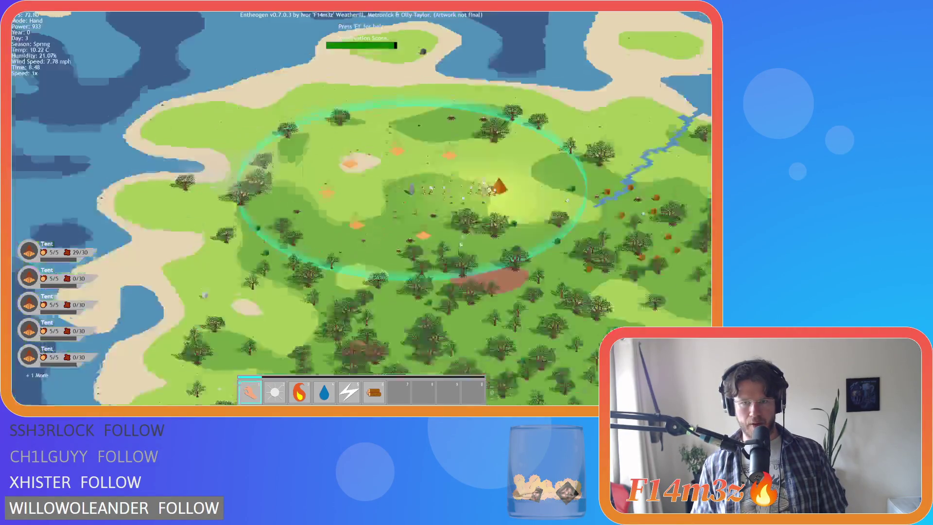
key(s)
scroll(up, 3)
scroll(down, 3)
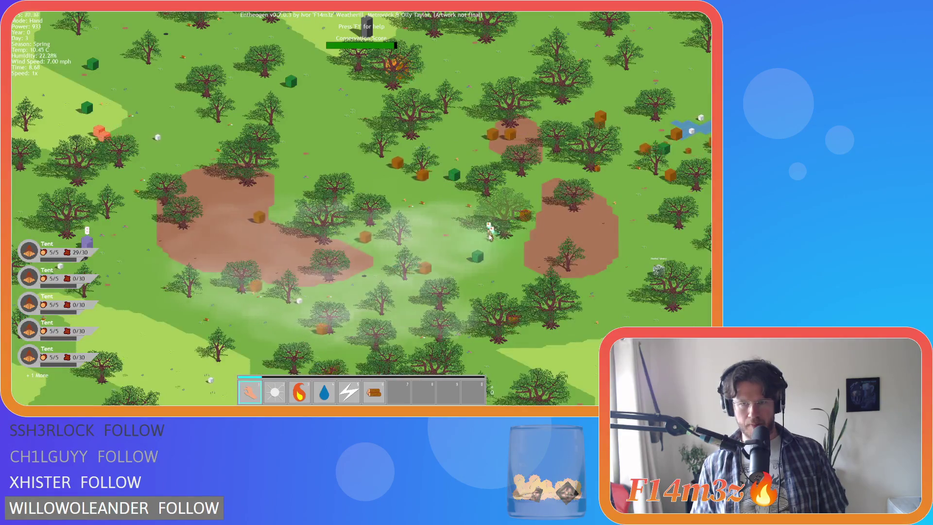
Step: Swing the view between the southern forest and the tent camp, settling north over the camp
key(w)
scroll(up, 3)
scroll(down, 3)
key(s)
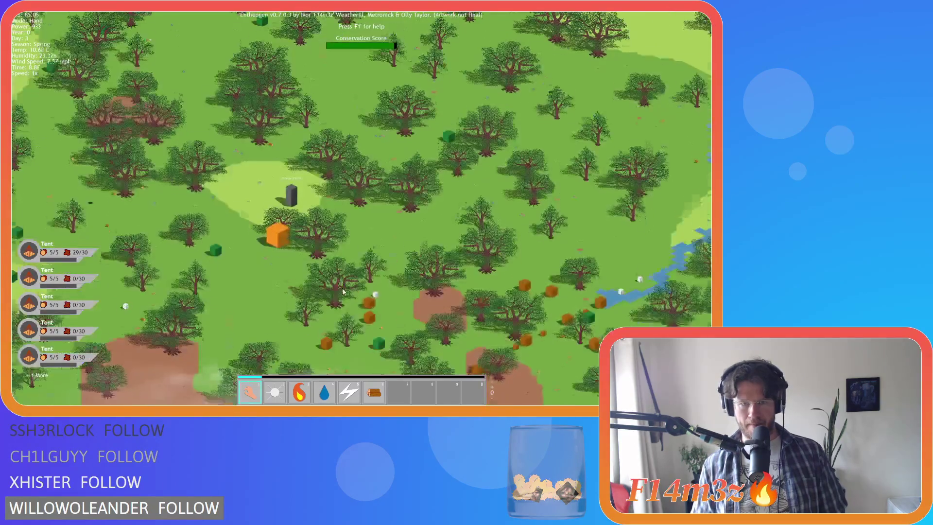
key(w)
scroll(up, 3)
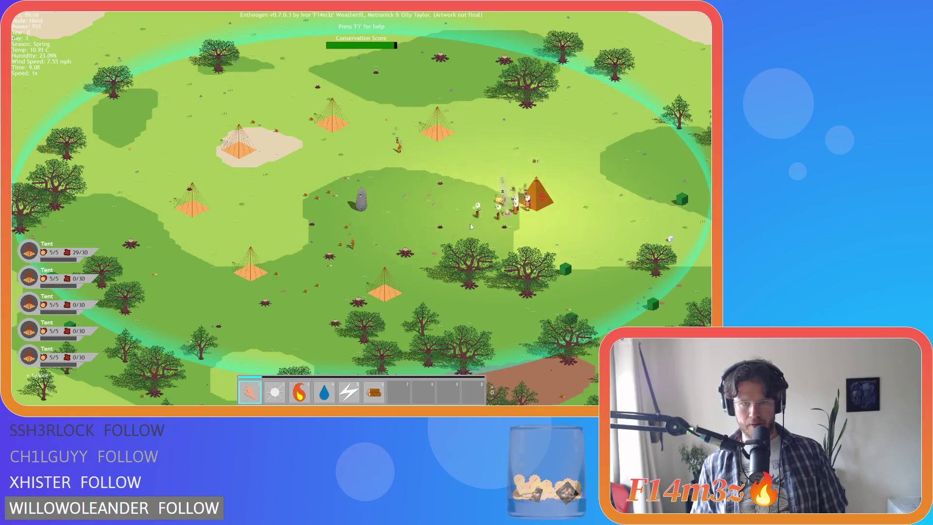
key(s)
key(w)
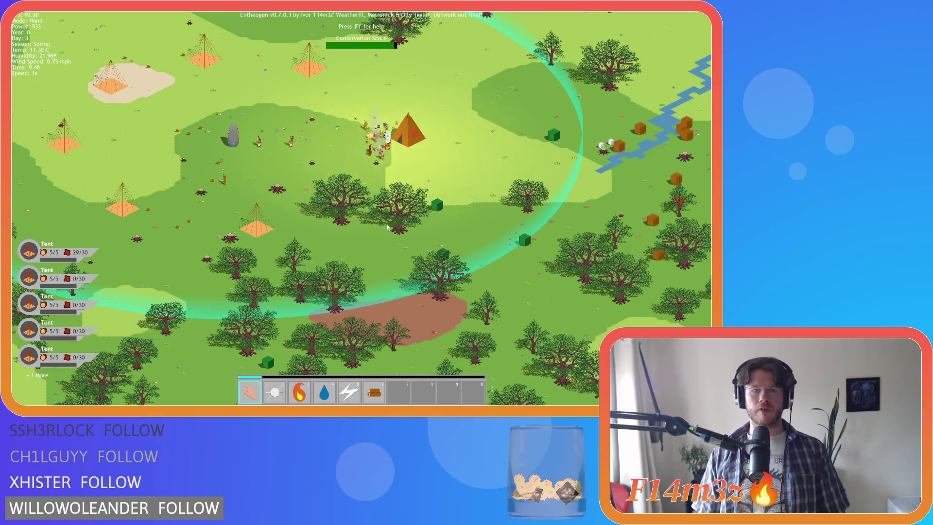
key(w)
scroll(up, 3)
key(w)
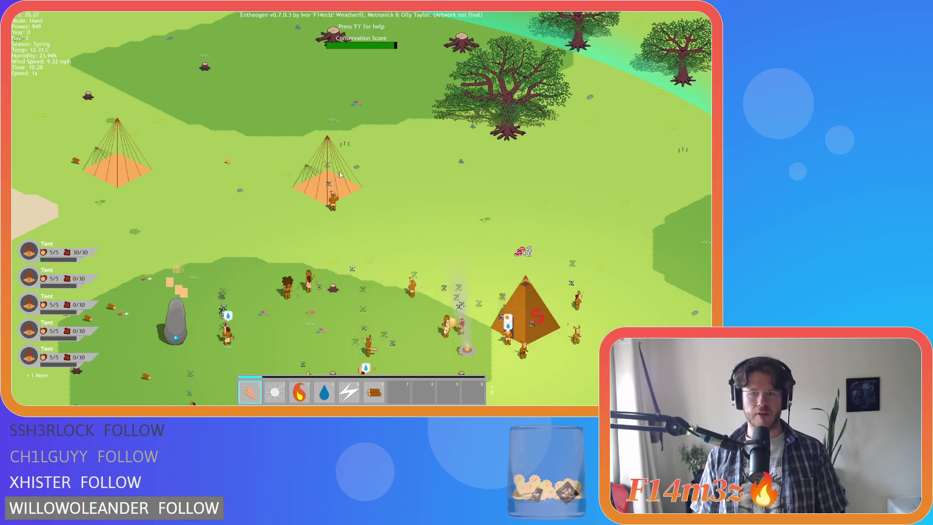
key(s)
key(d)
scroll(down, 3)
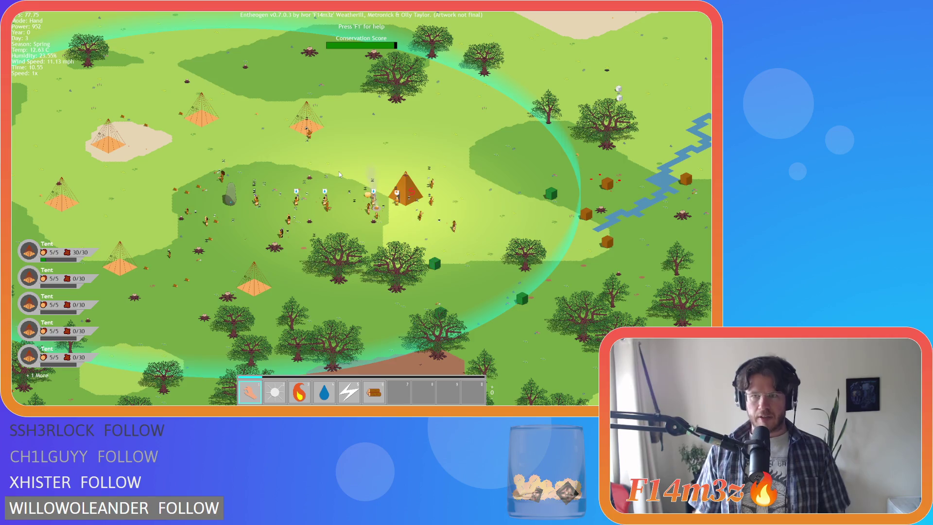
Step: Quicksave the game with F5 and recentre the view on the camp
key(F5)
key(s)
key(d)
key(w)
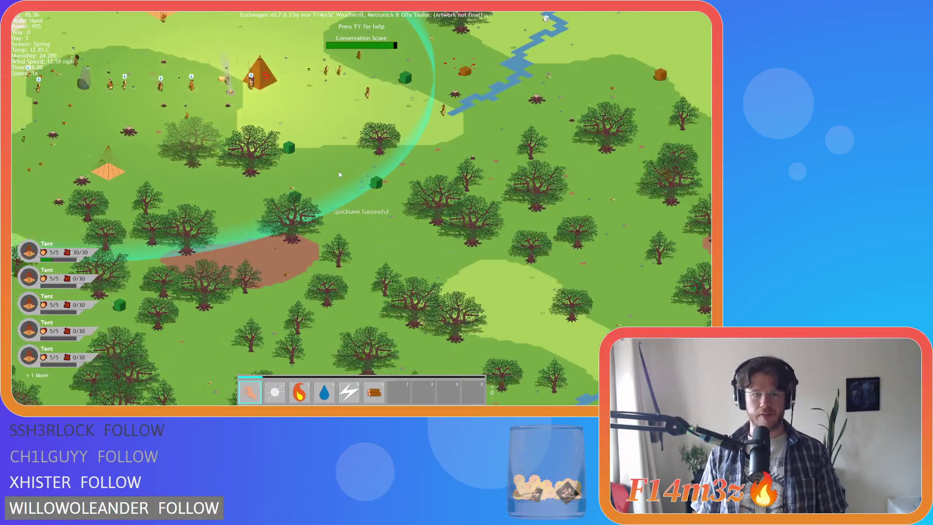
key(a)
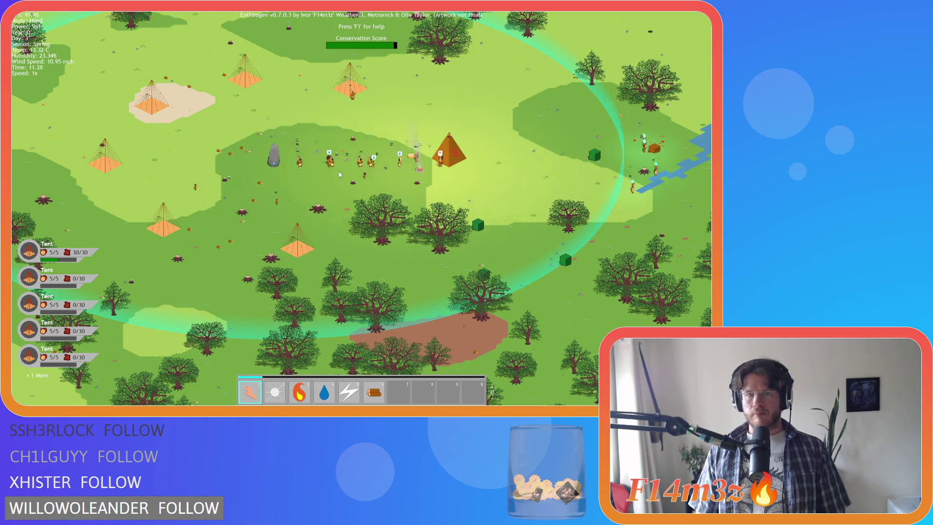
Step: Open the Inventory by the storage pyramid, showing food stocks of 147 and 102
key(w)
key(d)
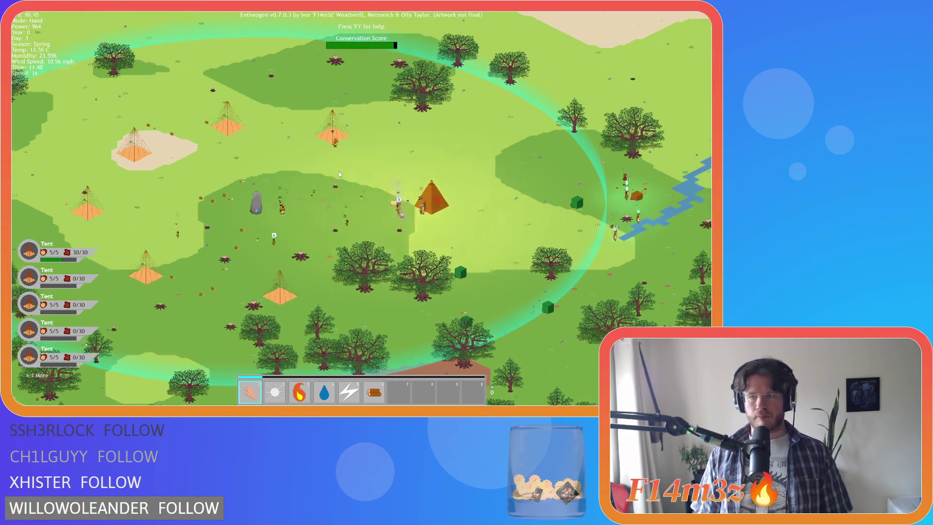
key(d)
key(a)
key(i)
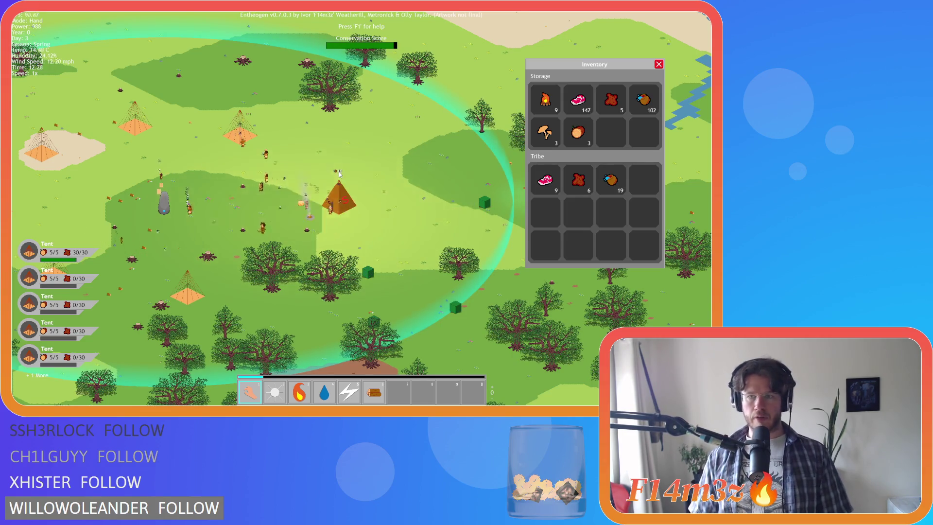
Step: Close the Inventory, pan west to the village tents, and zoom in on the H tent
key(i)
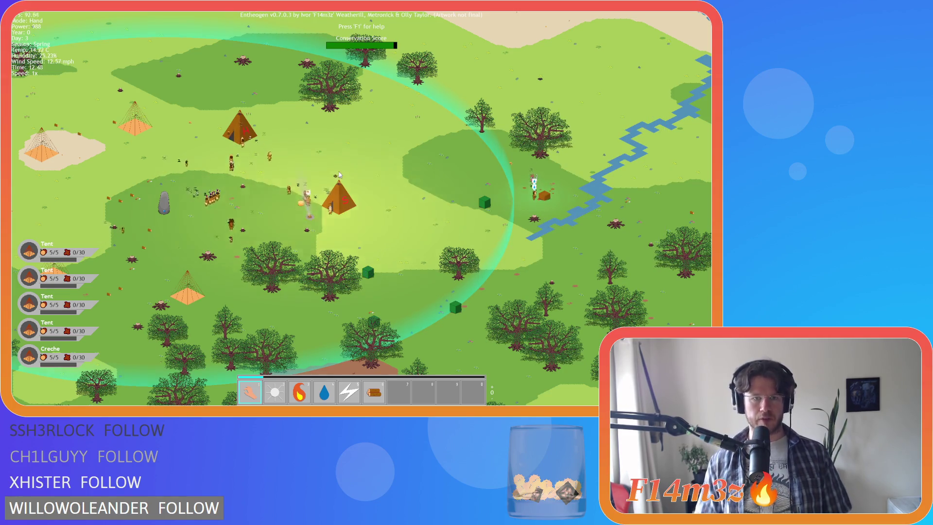
key(a)
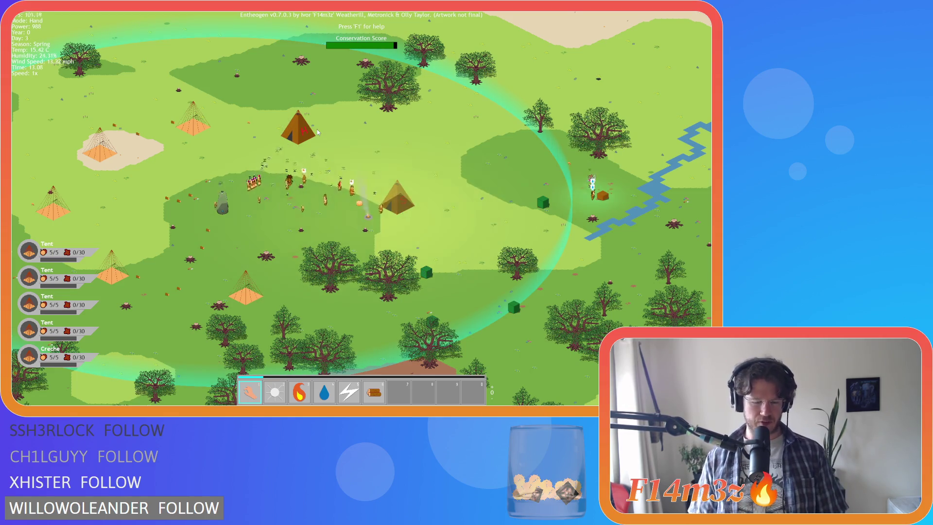
key(s)
key(a)
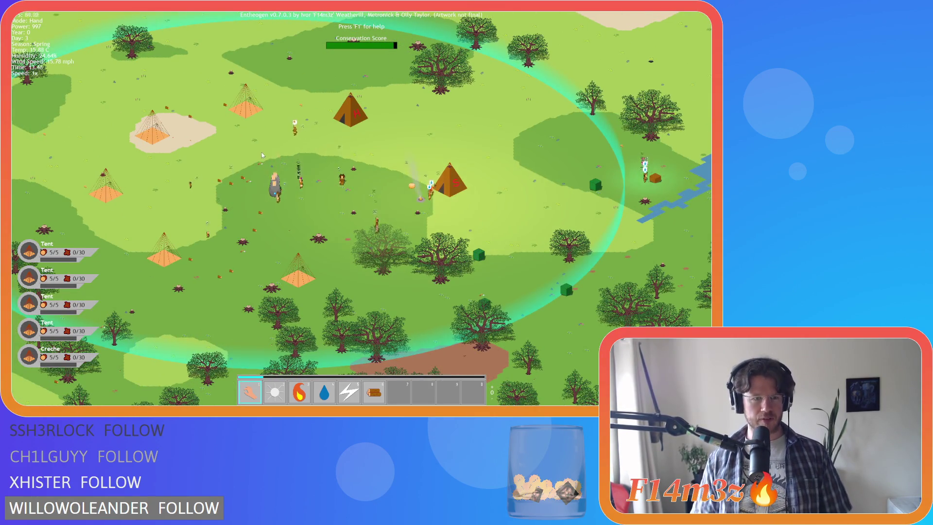
scroll(up, 3)
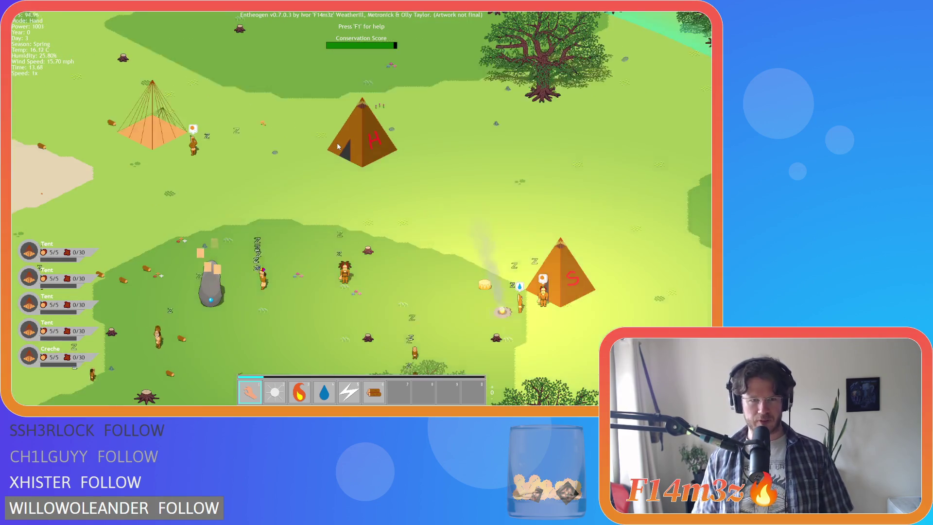
key(s)
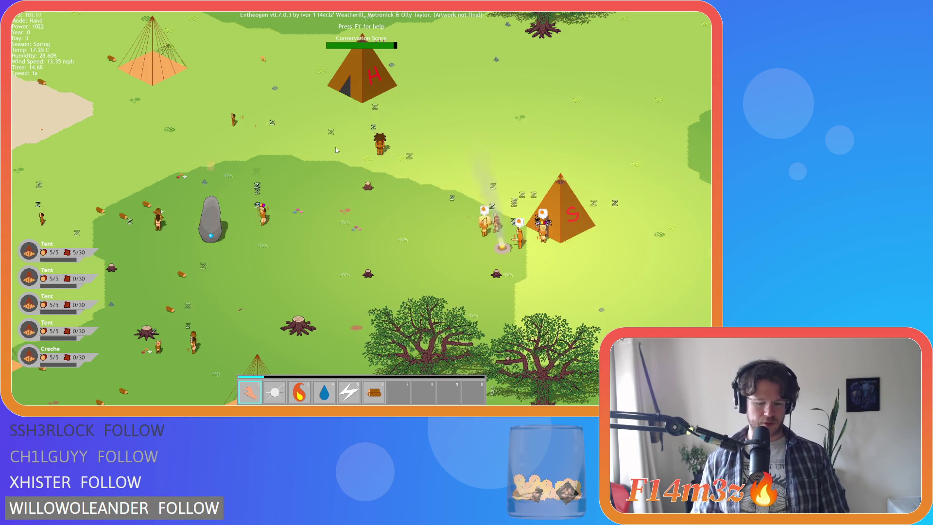
key(t)
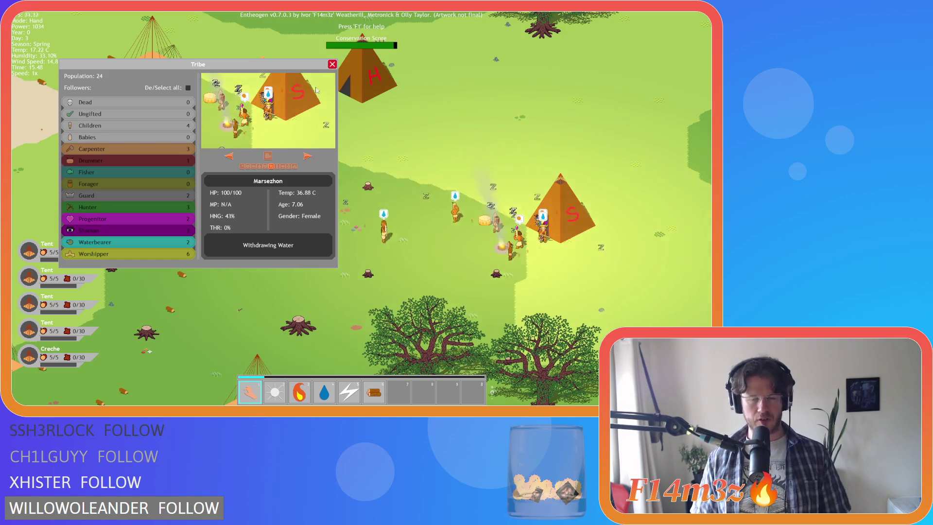
key(Escape)
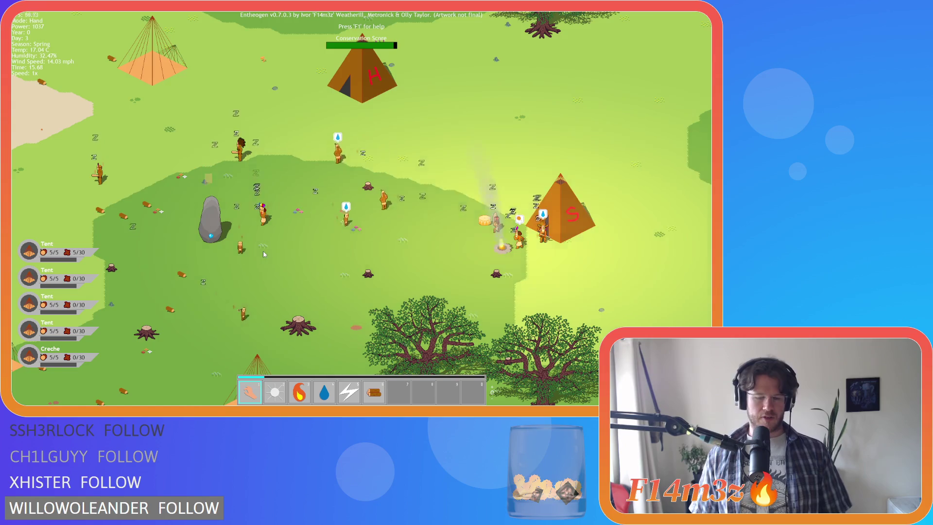
key(t)
key(Escape)
key(t)
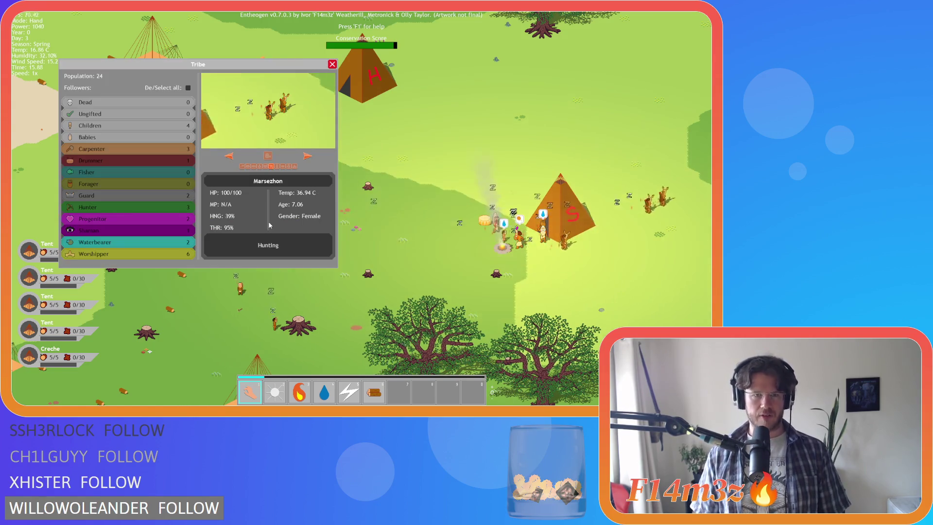
key(Escape)
key(d)
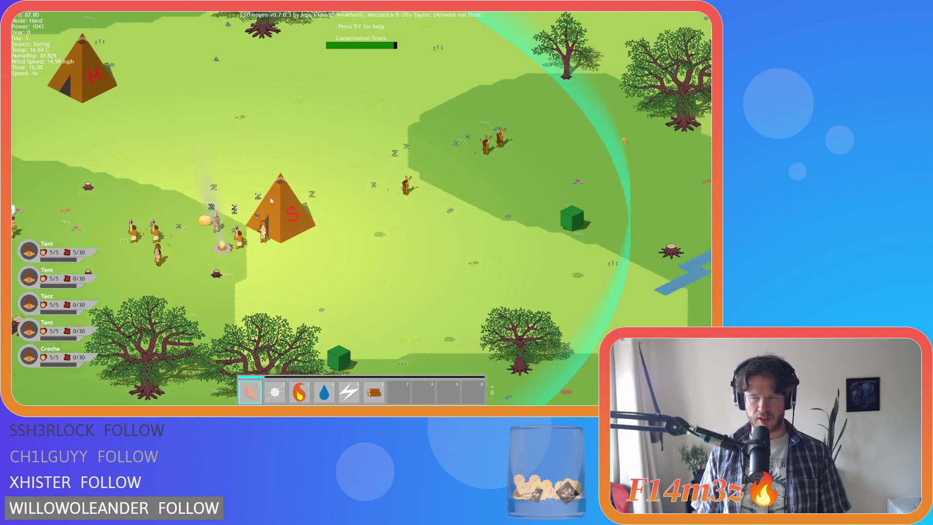
Step: Zoom out and pan across the forest and lake, following villagers and crates
scroll(down, 3)
key(s)
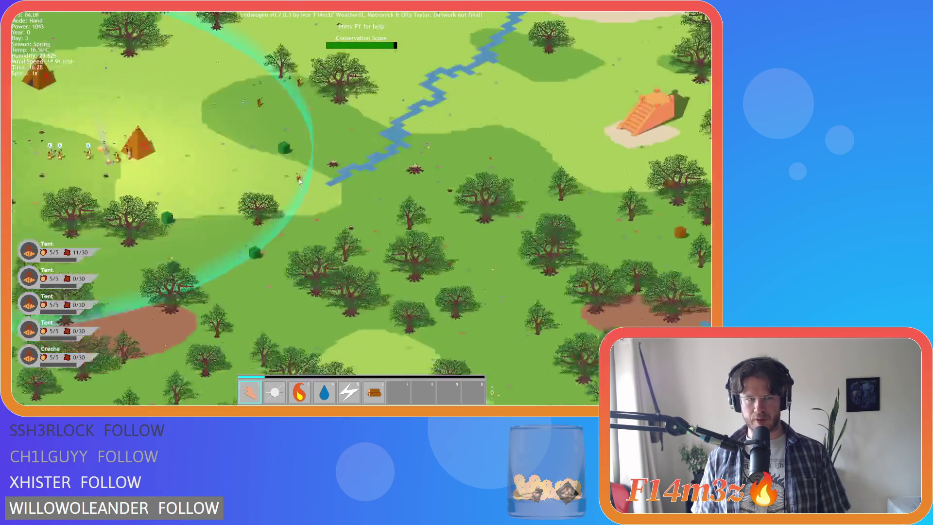
key(d)
key(w)
key(w)
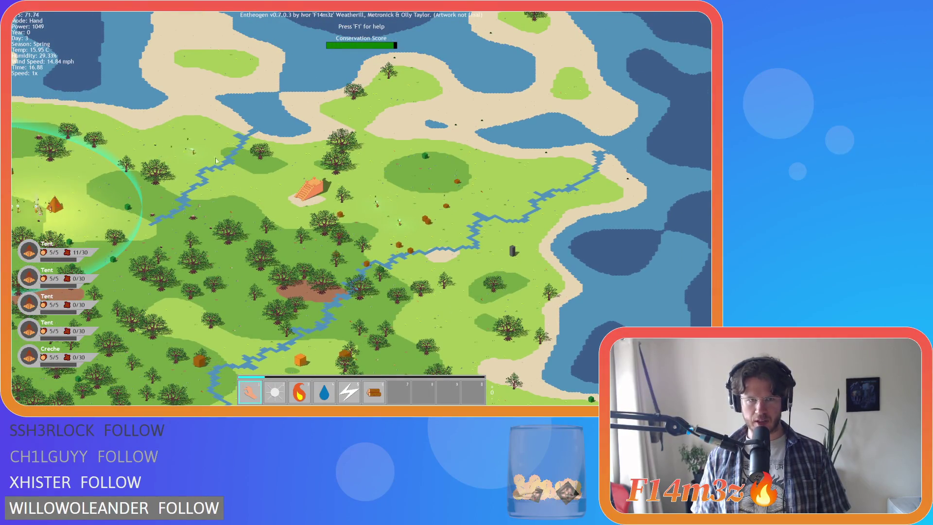
scroll(up, 3)
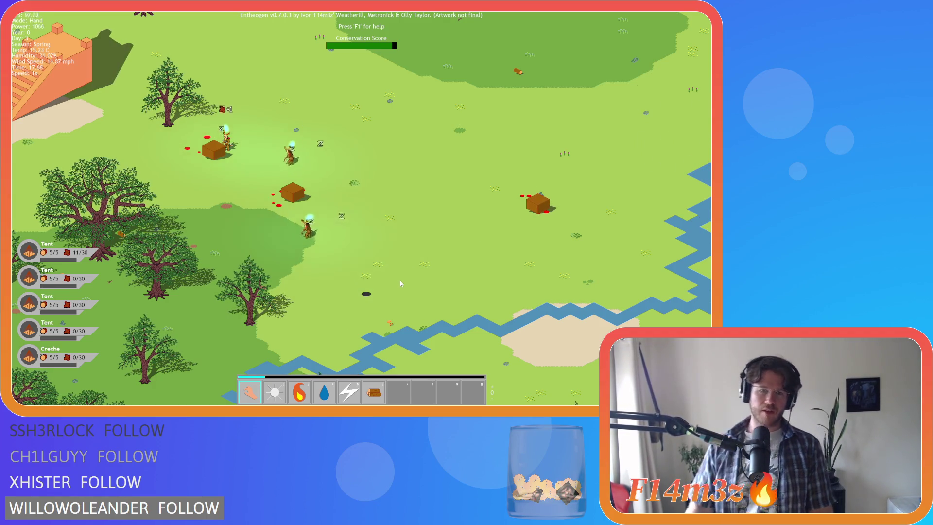
drag(379, 223, 441, 192)
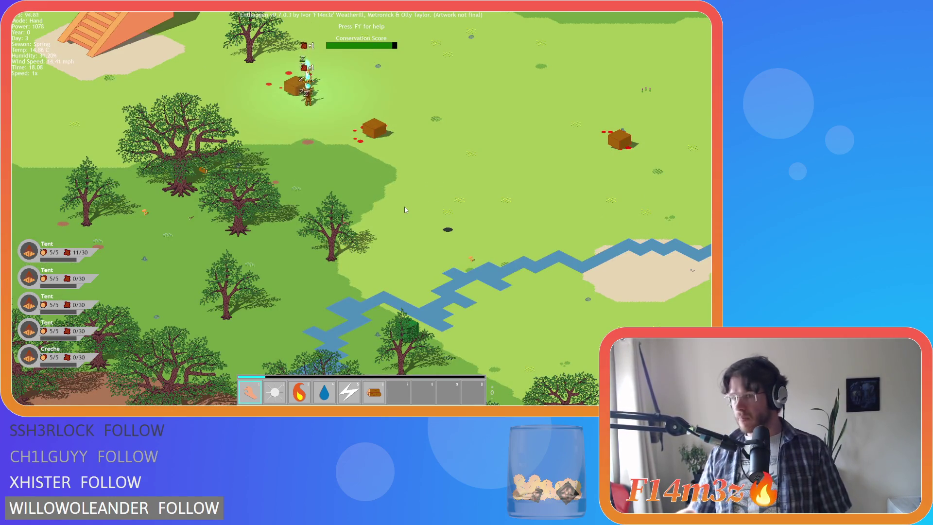
Step: Carry the orange cube up-right toward the village, then open the Inventory showing 93 and 99 food
scroll(down, 3)
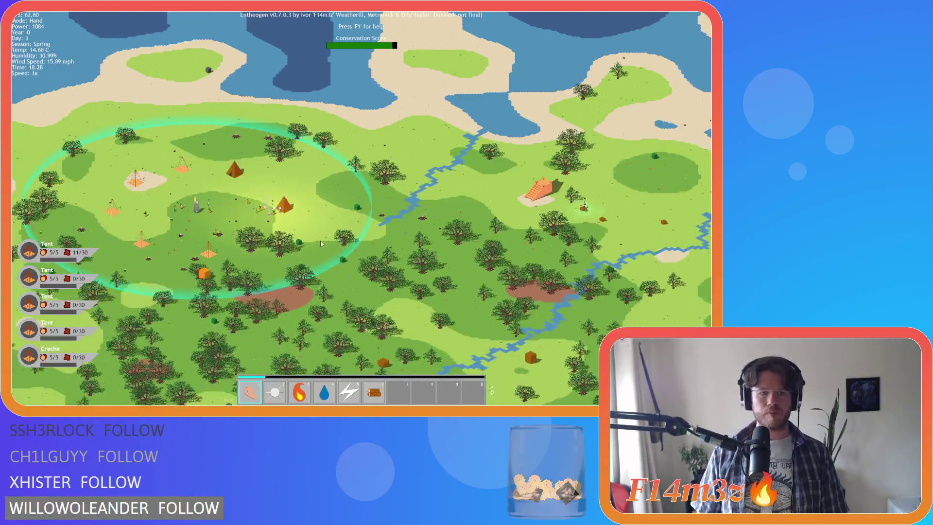
scroll(up, 3)
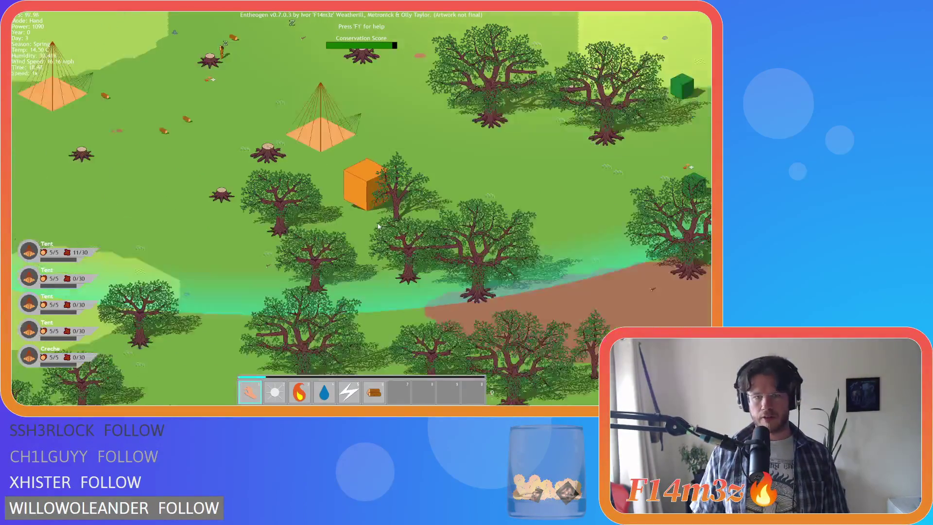
scroll(up, 3)
drag(376, 242, 420, 219)
key(i)
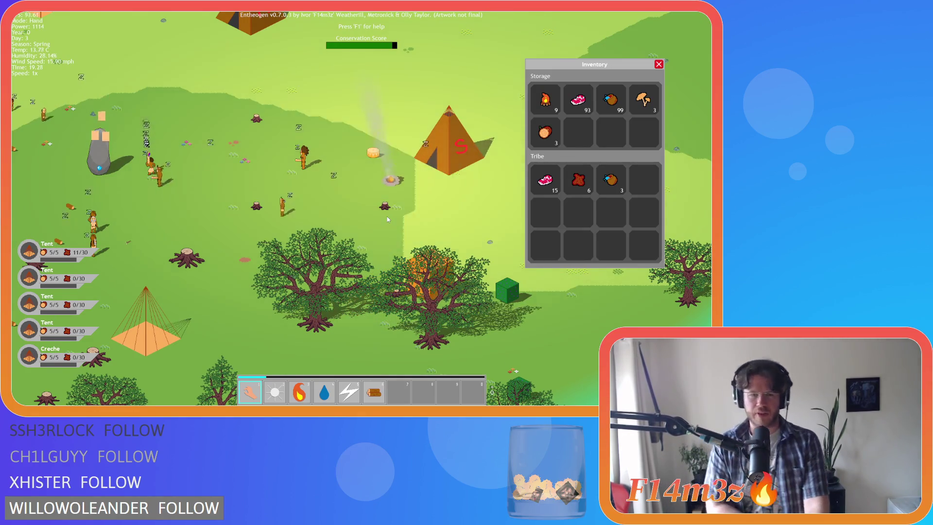
Step: Close the Inventory and pan north along the coast, zooming in and out
key(i)
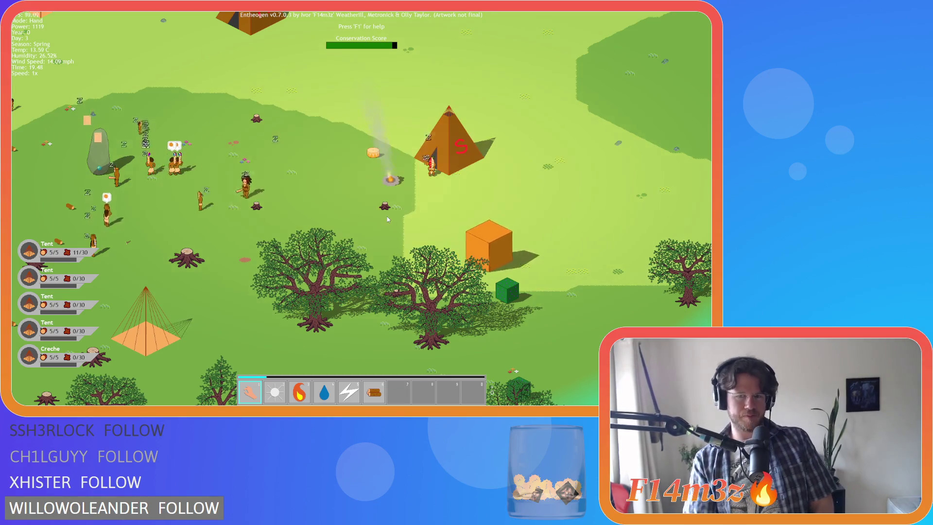
scroll(down, 3)
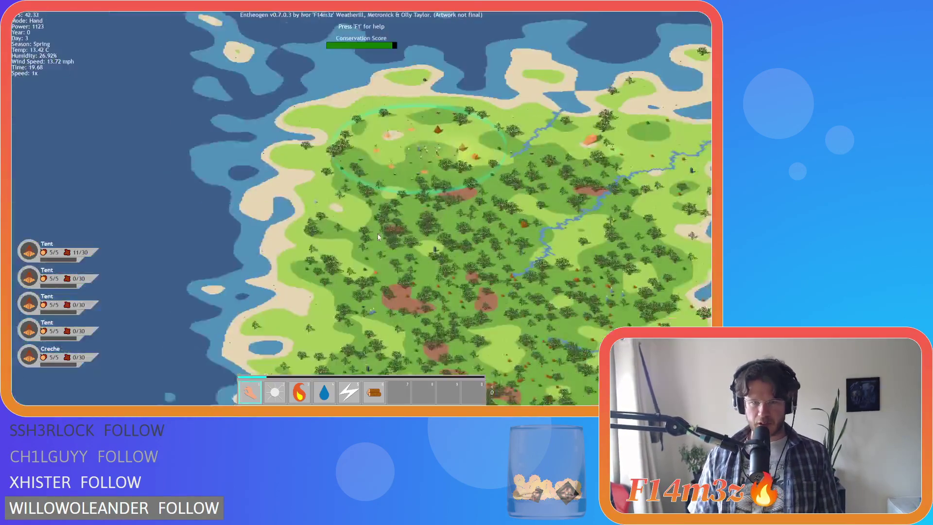
scroll(up, 3)
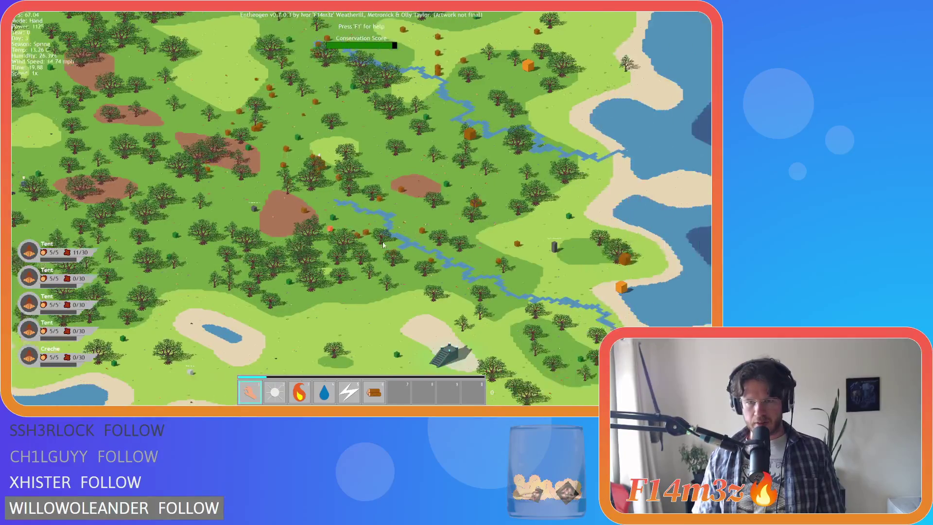
key(w)
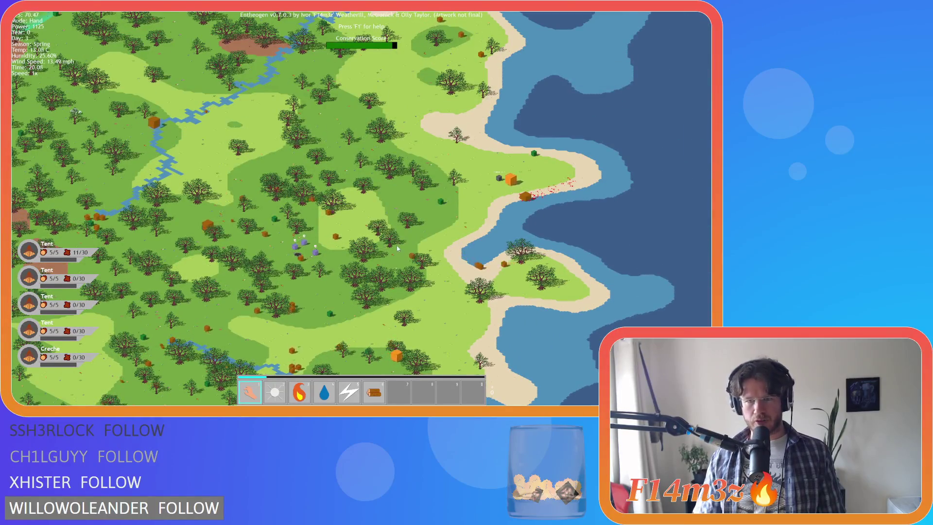
scroll(up, 3)
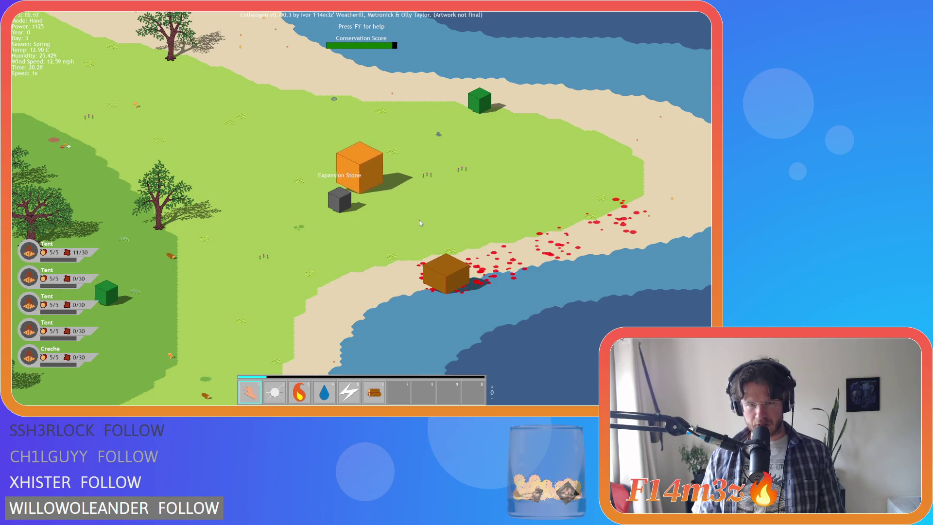
scroll(down, 3)
scroll(up, 3)
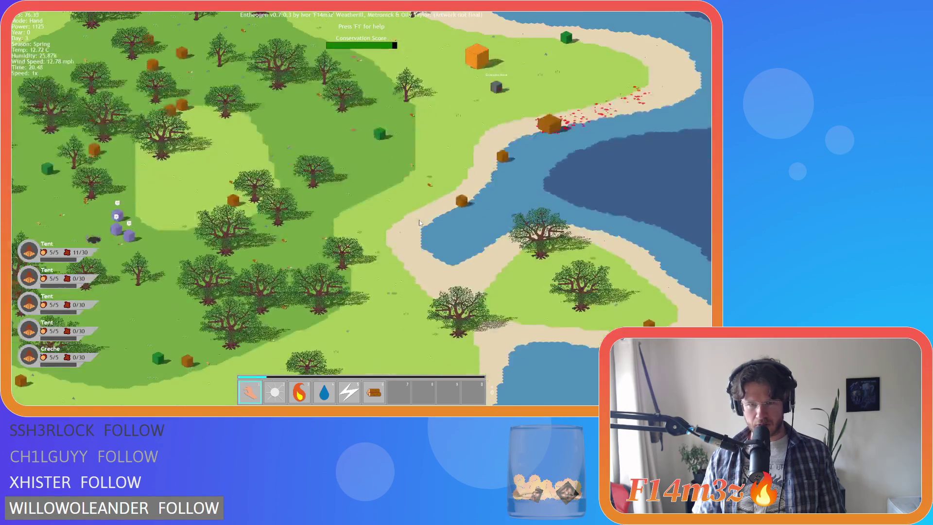
scroll(up, 3)
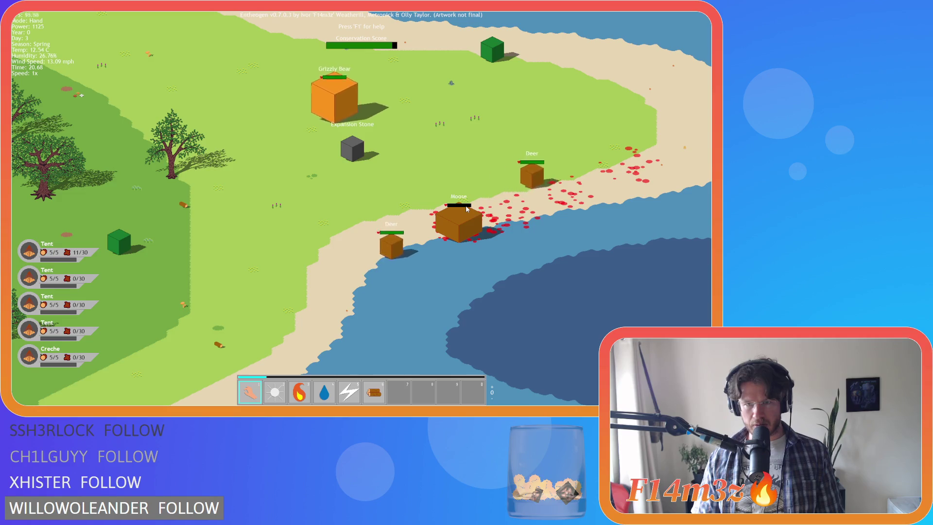
scroll(down, 3)
scroll(up, 3)
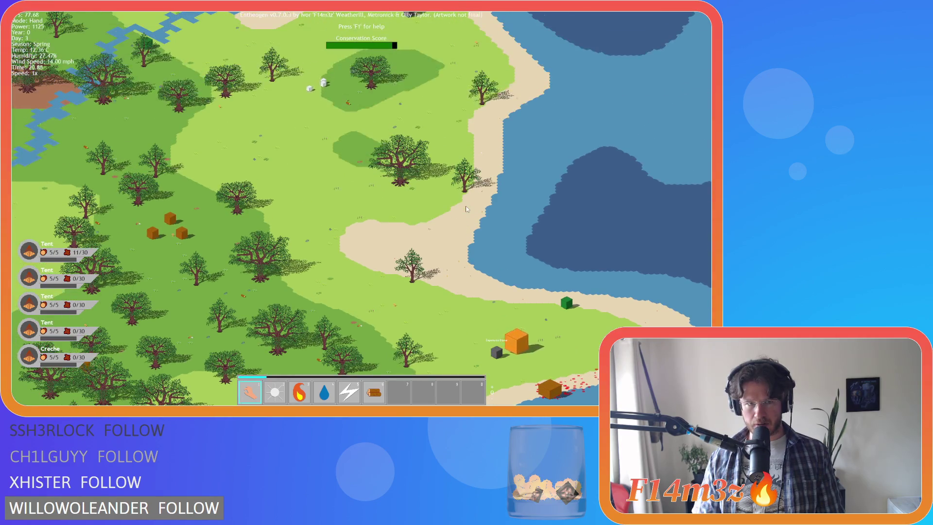
Step: Centre the eastern beach's Expansion Stone and cubes, then zoom out to the whole island
key(s)
key(d)
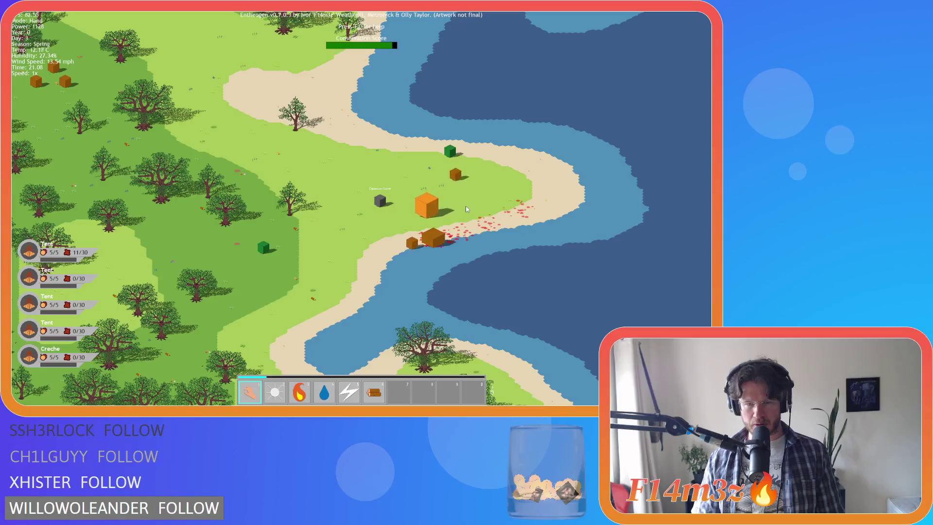
scroll(up, 3)
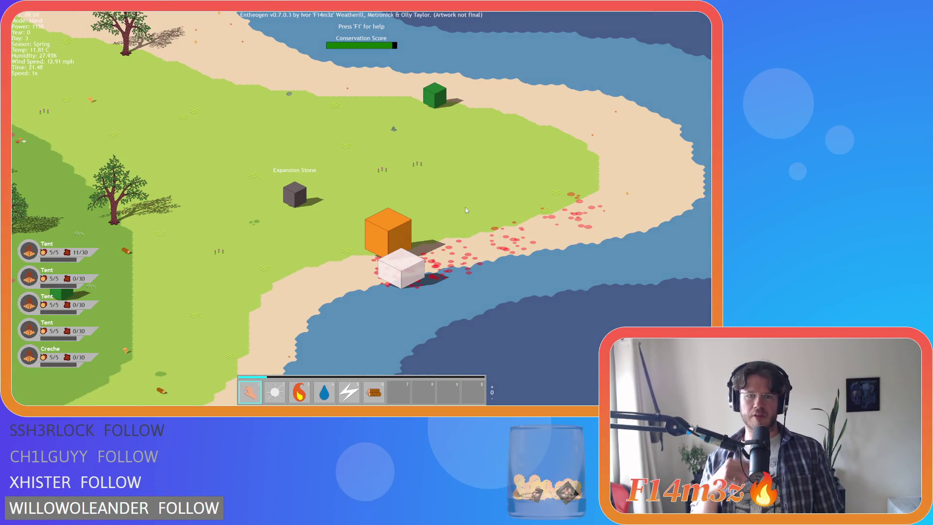
key(a)
scroll(down, 3)
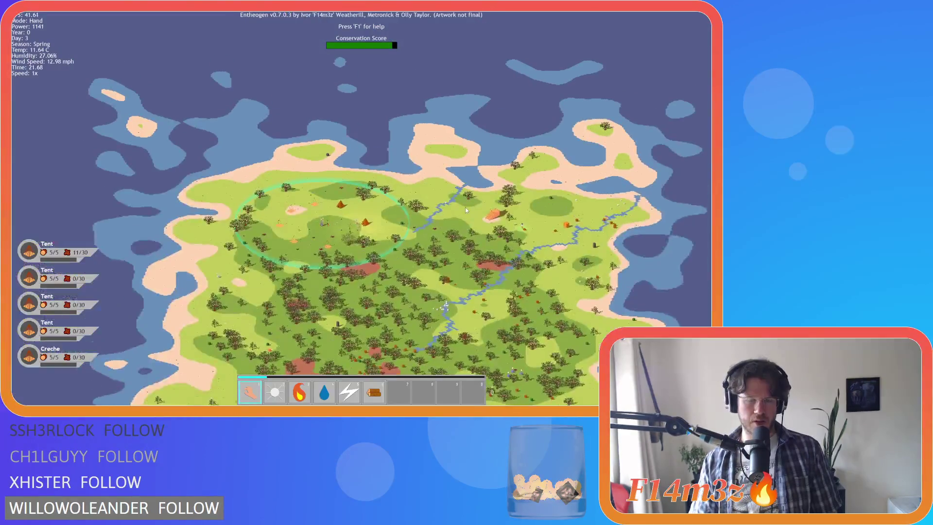
Step: Pan east toward the coast and zoom in on the burning Storage Tent
scroll(up, 3)
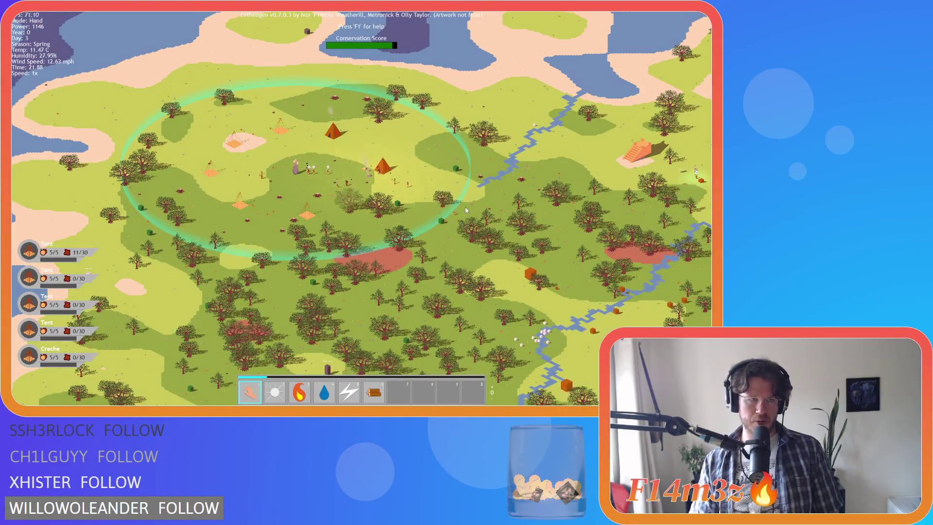
key(d)
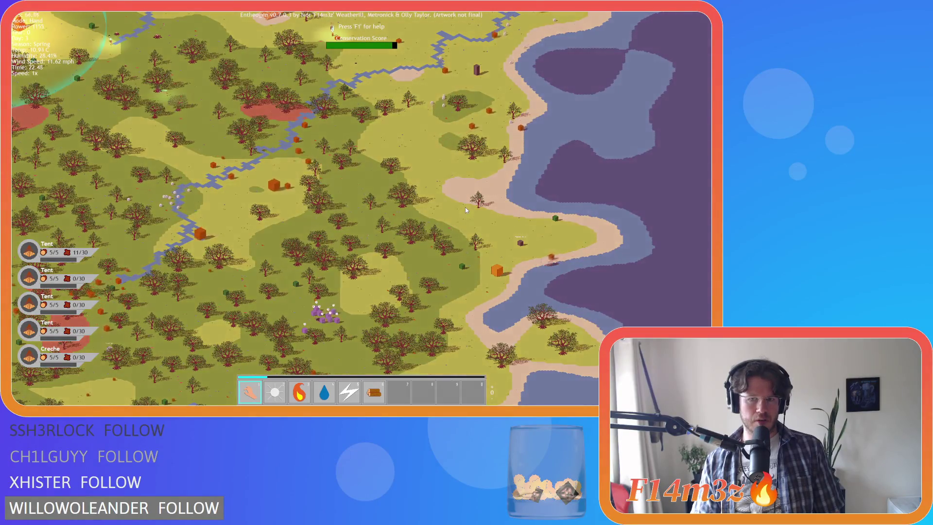
key(w)
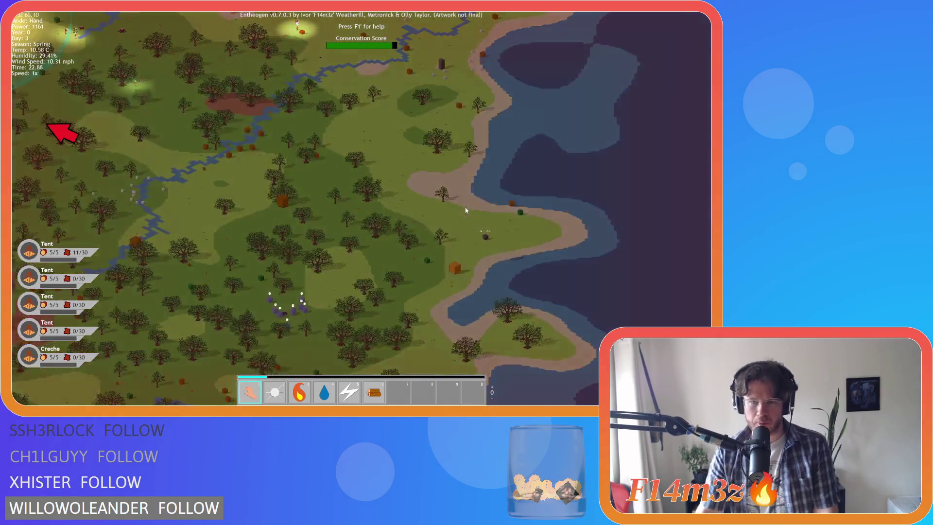
scroll(up, 3)
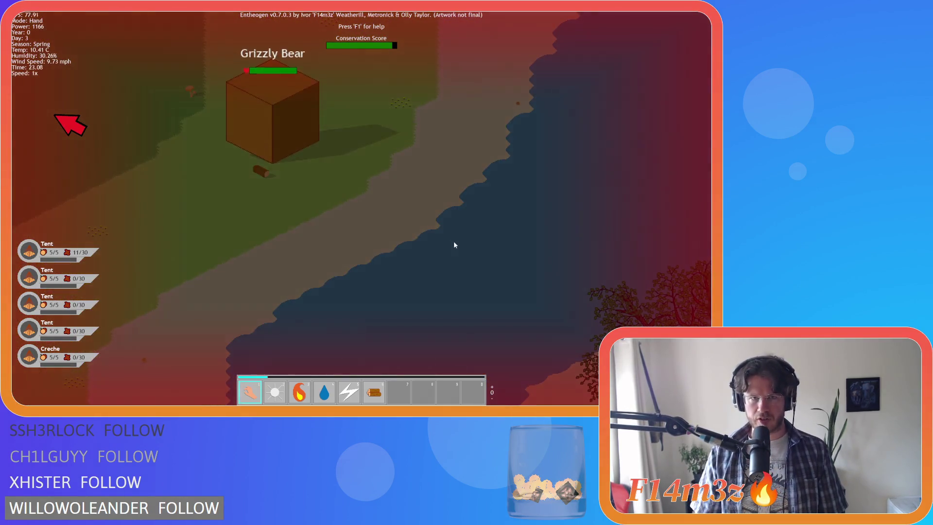
scroll(down, 3)
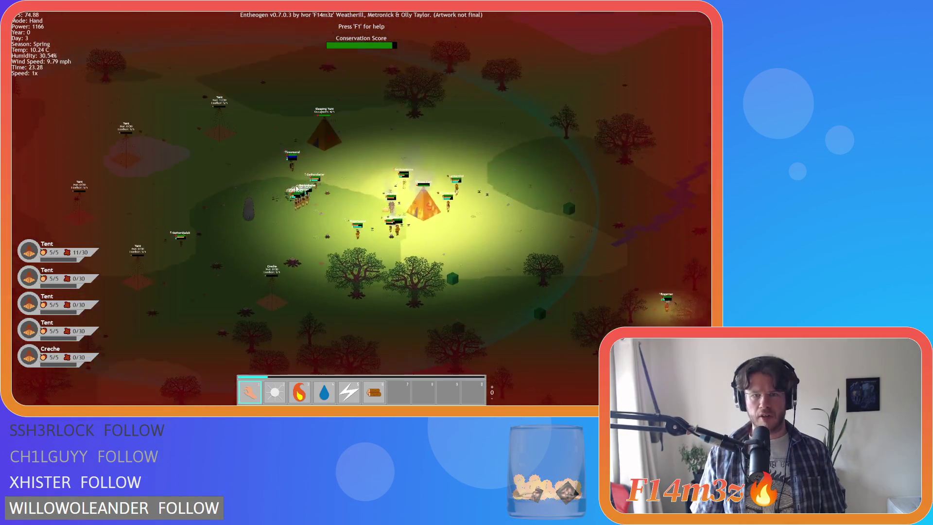
scroll(up, 3)
scroll(up, 3)
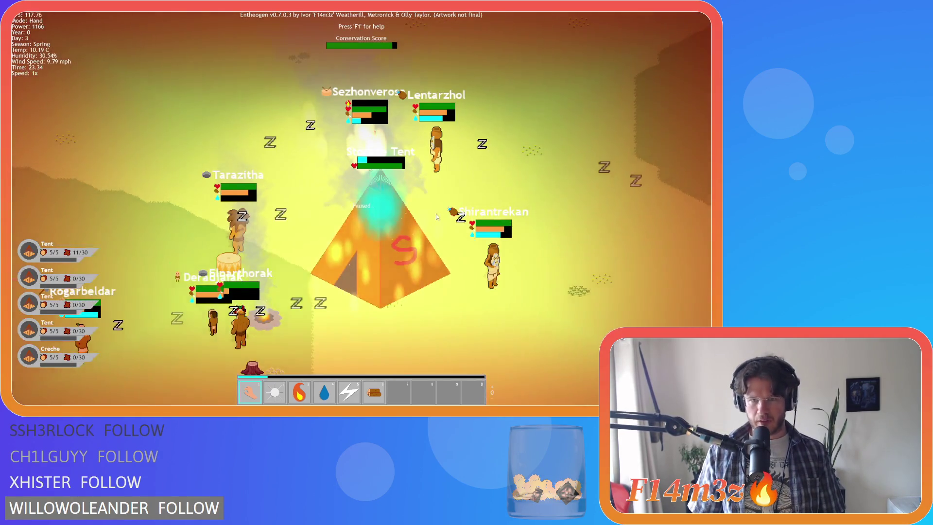
Step: Select the Water power (slot 4) and douse the Storage Tent, dropping Power to 1066
key(3)
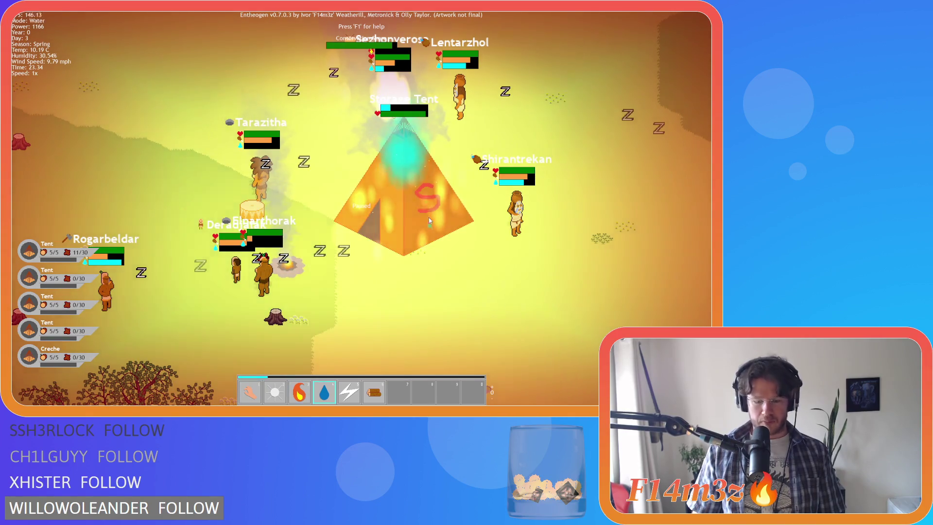
key(4)
click(409, 206)
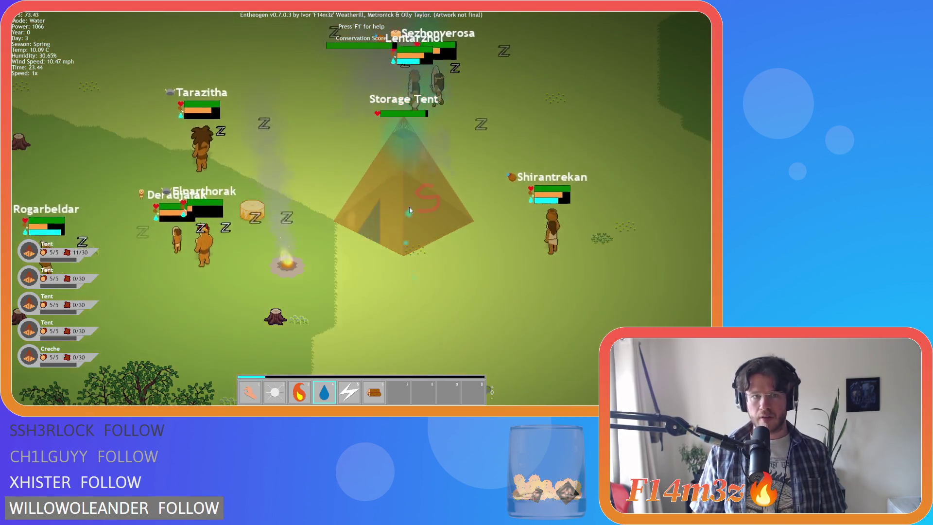
scroll(down, 3)
Step: Switch back to the Hand power and pull back to view the whole camp
key(1)
key(a)
key(s)
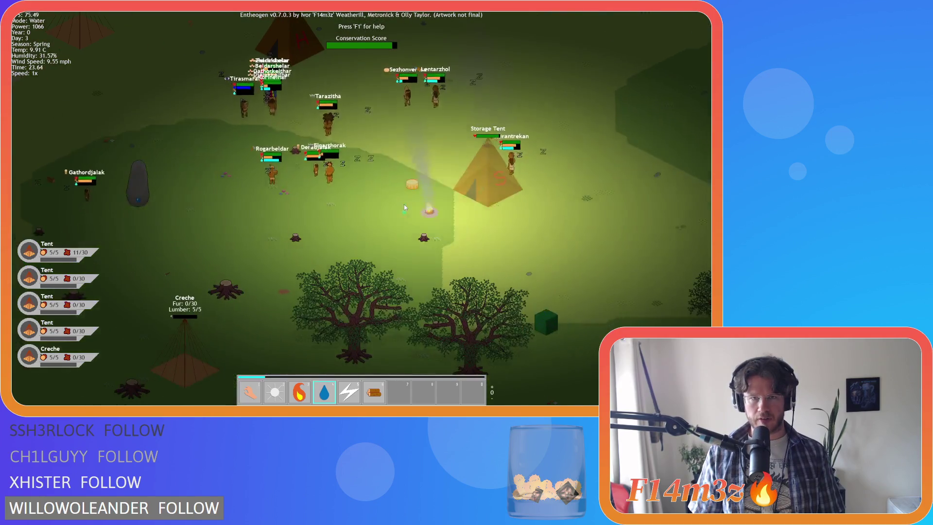
scroll(down, 3)
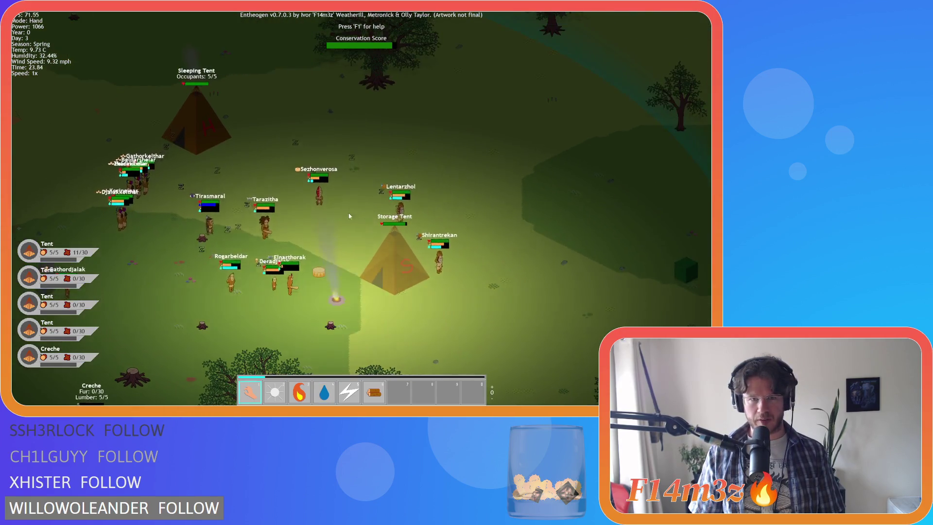
scroll(up, 3)
scroll(down, 3)
Step: Pan across the village and briefly check the tribe's Inventory
key(a)
key(s)
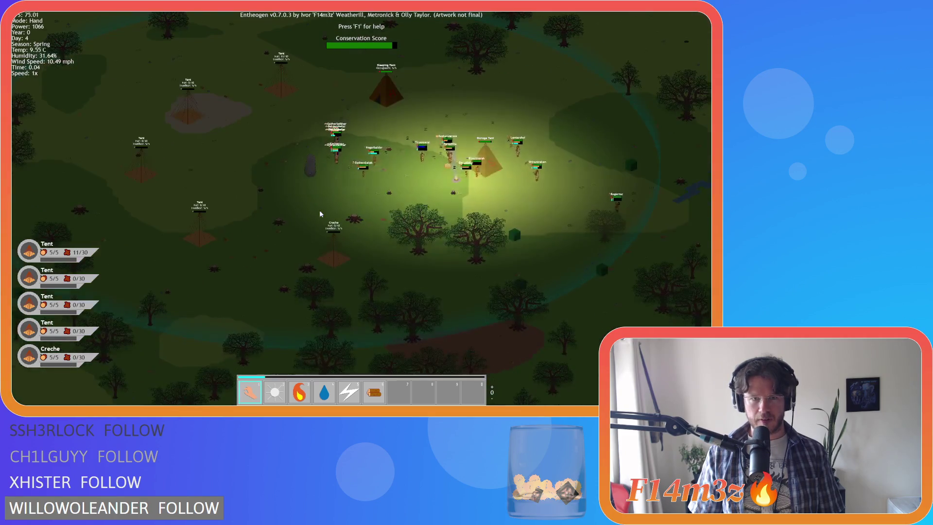
key(i)
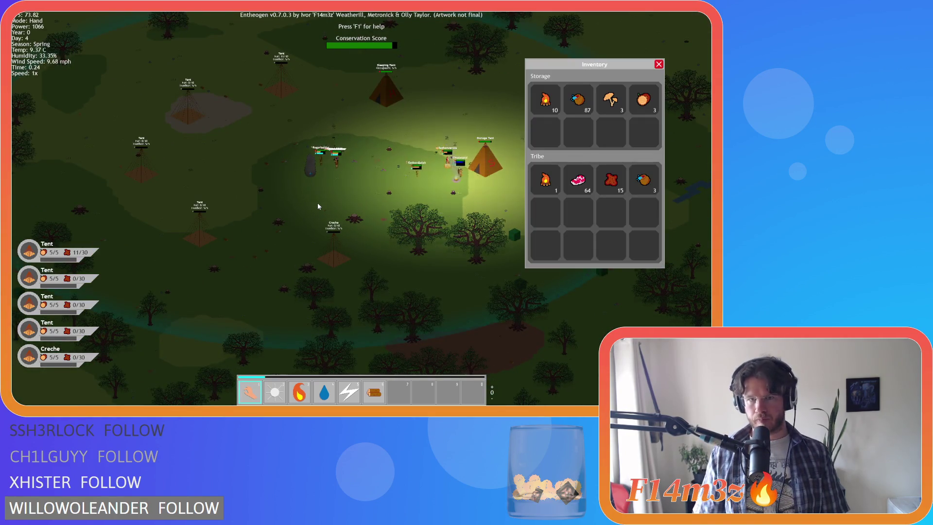
key(i)
Step: Pan away from the village and back to the tent village, zooming in and out
key(s)
key(d)
key(d)
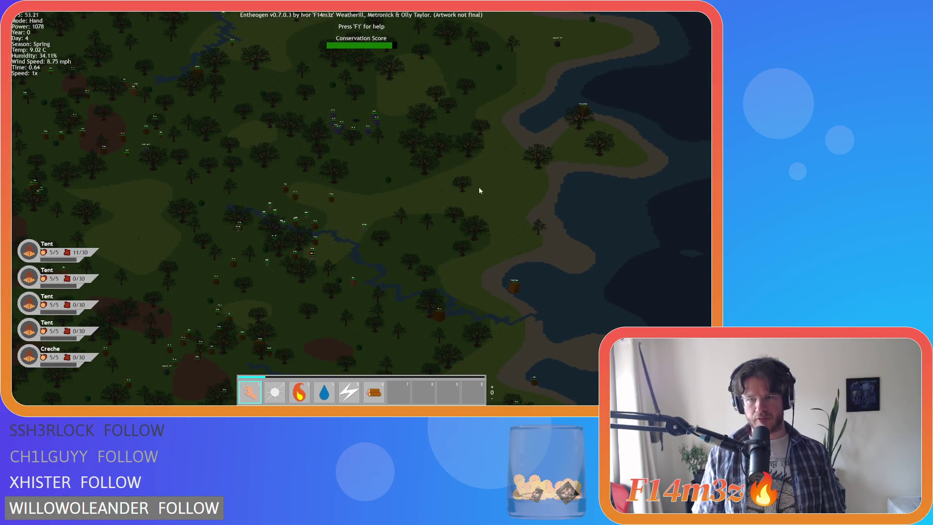
scroll(up, 3)
key(w)
key(a)
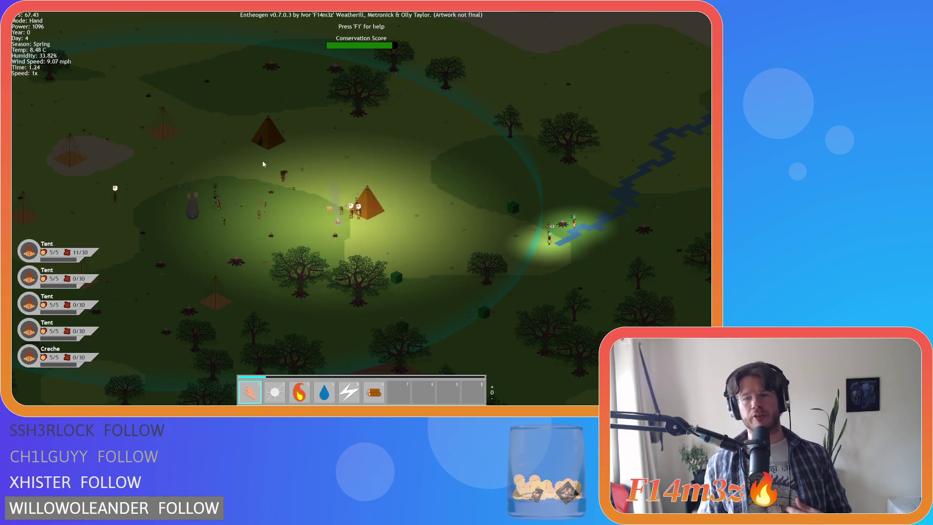
scroll(down, 3)
scroll(up, 3)
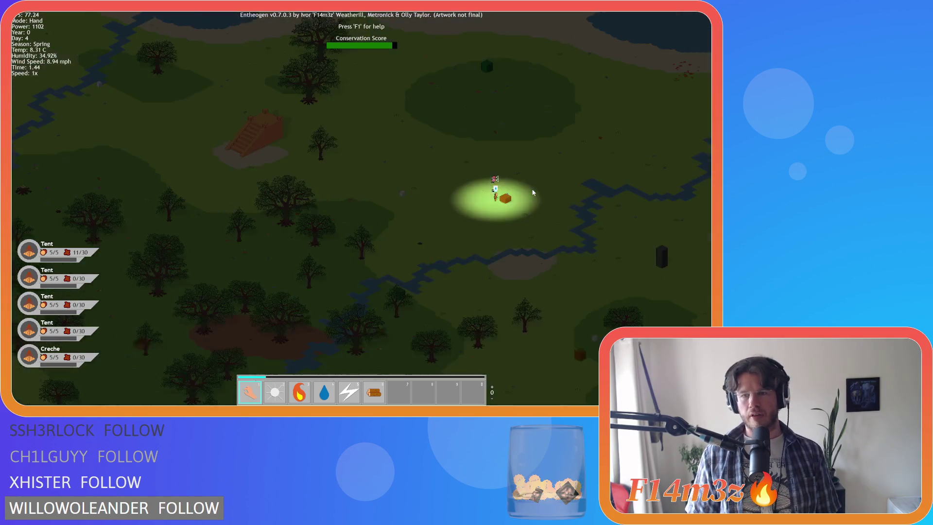
Step: Zoom in on the lone villager working beside the brown box by the river
key(Right)
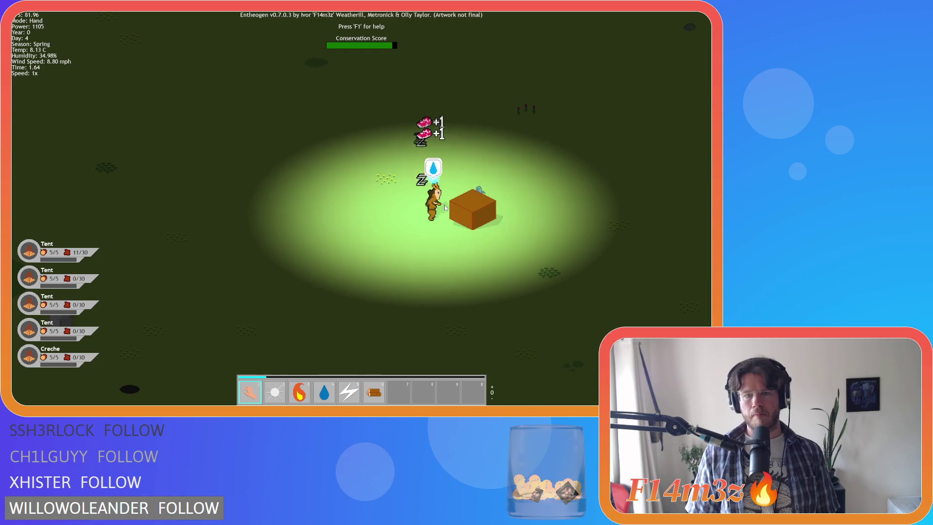
key(Right)
scroll(up, 3)
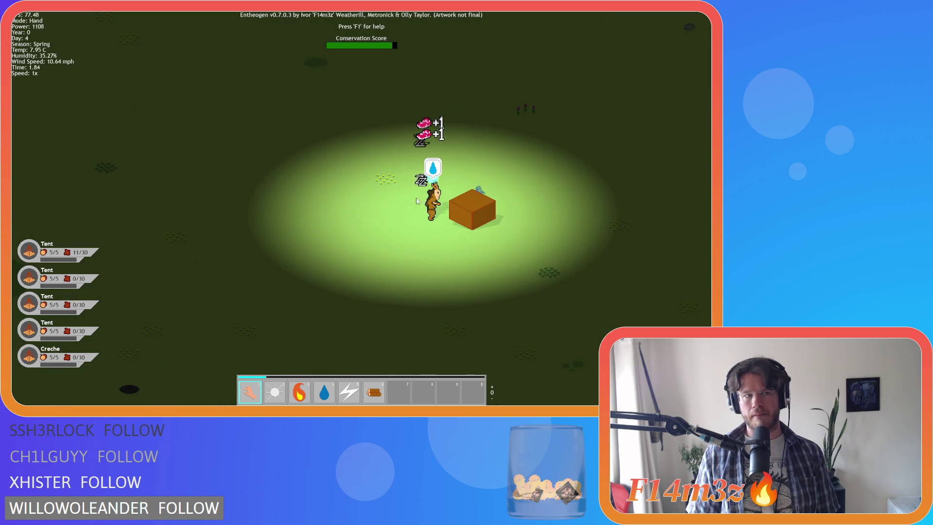
key(Left)
key(Right)
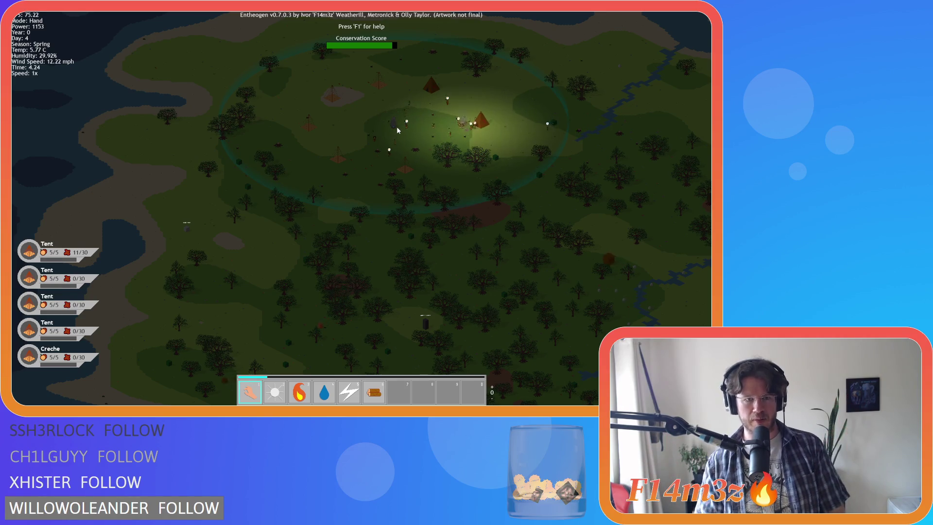
Step: Pan east across the forest until the village circle and stepped pyramid both show
key(d)
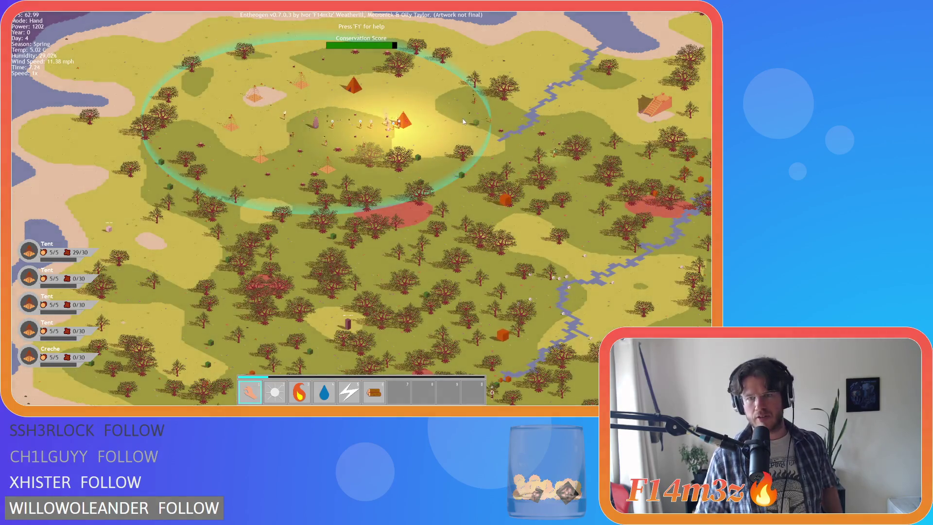
key(d)
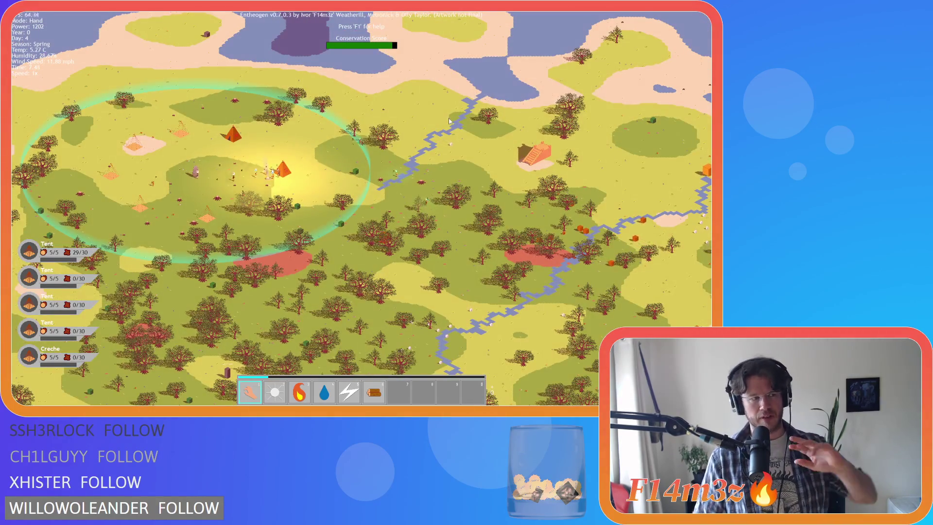
Step: Pan east toward the stepped pyramid and zoom in
key(d)
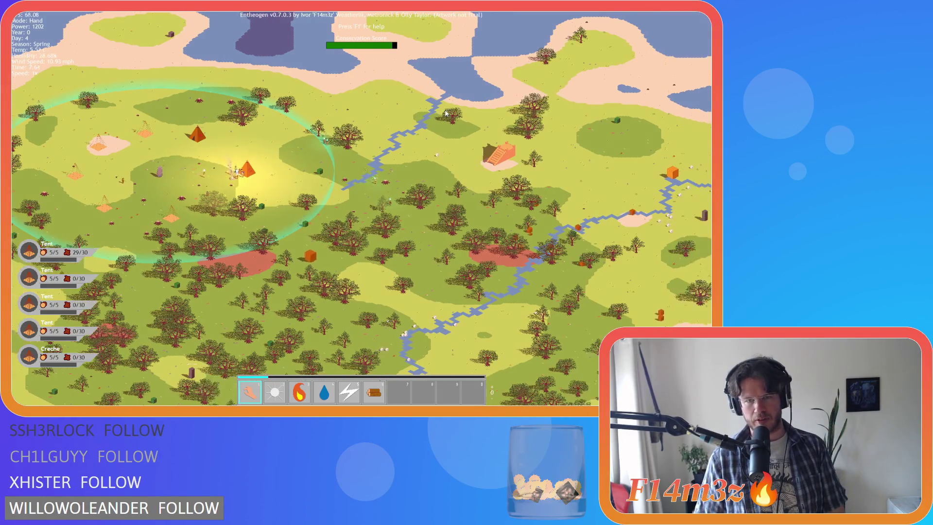
key(s)
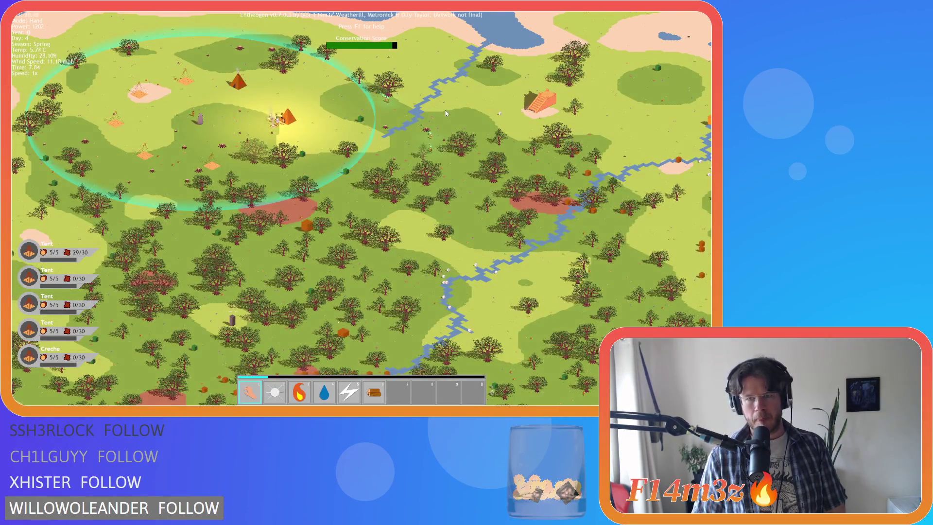
scroll(up, 3)
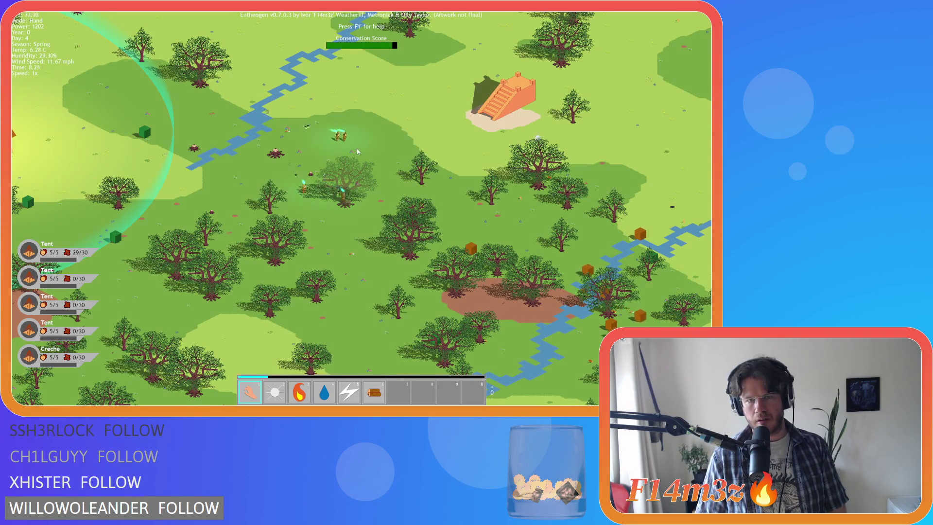
Step: Follow the villagers east along the river to the sandy clearing, then zoom far out
key(d)
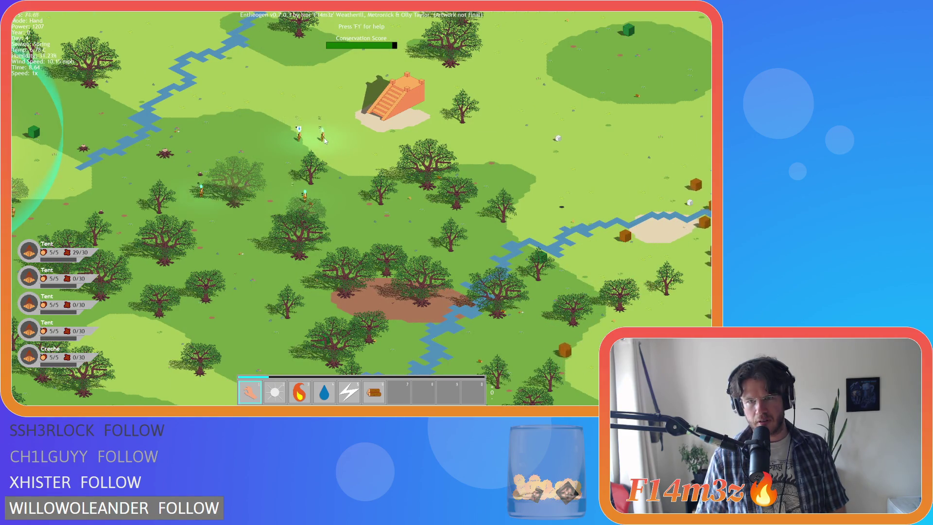
key(d)
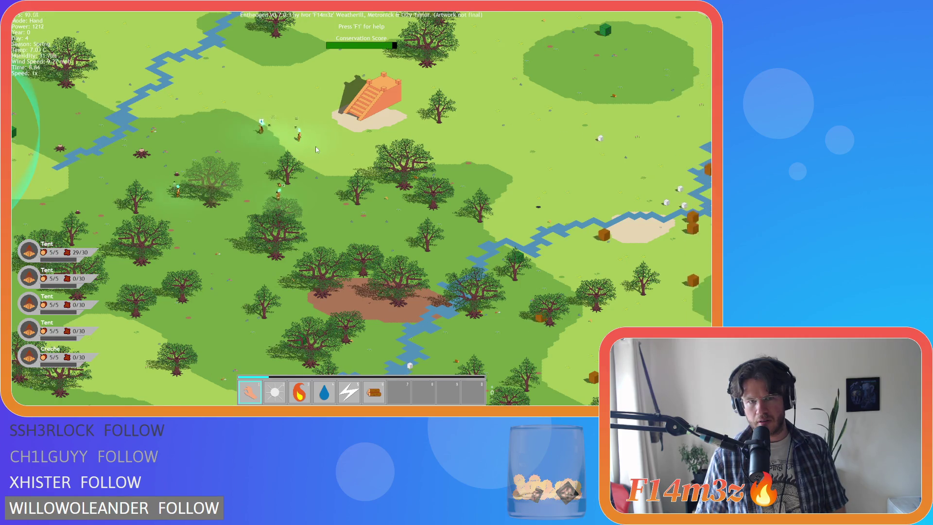
key(d)
key(s)
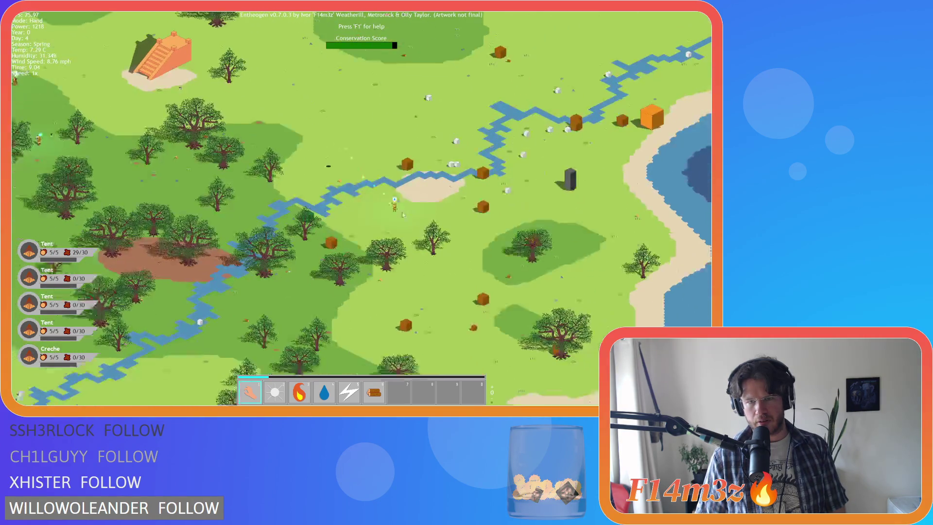
key(a)
key(d)
key(a)
key(d)
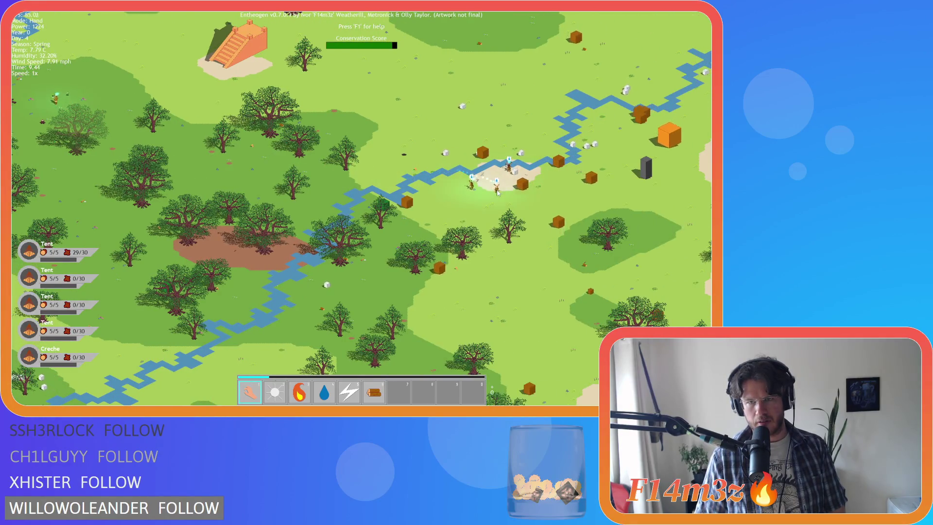
key(d)
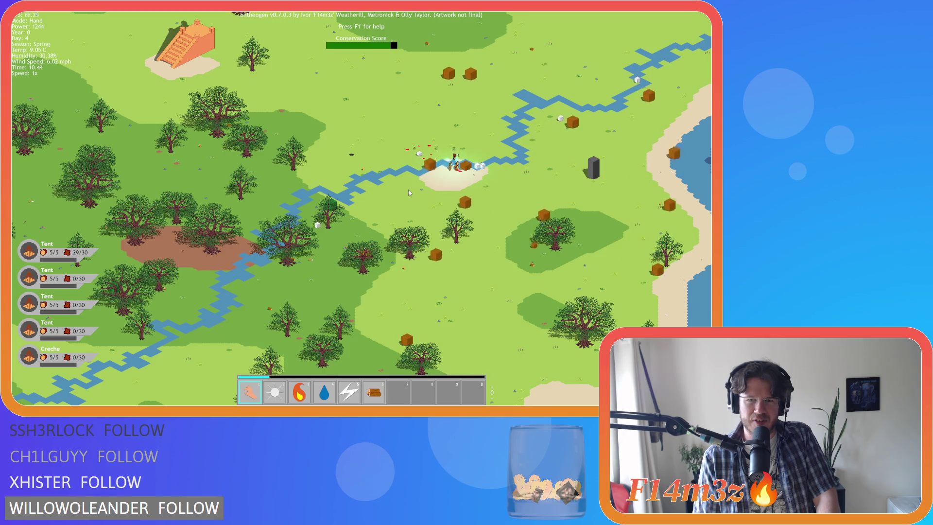
scroll(down, 3)
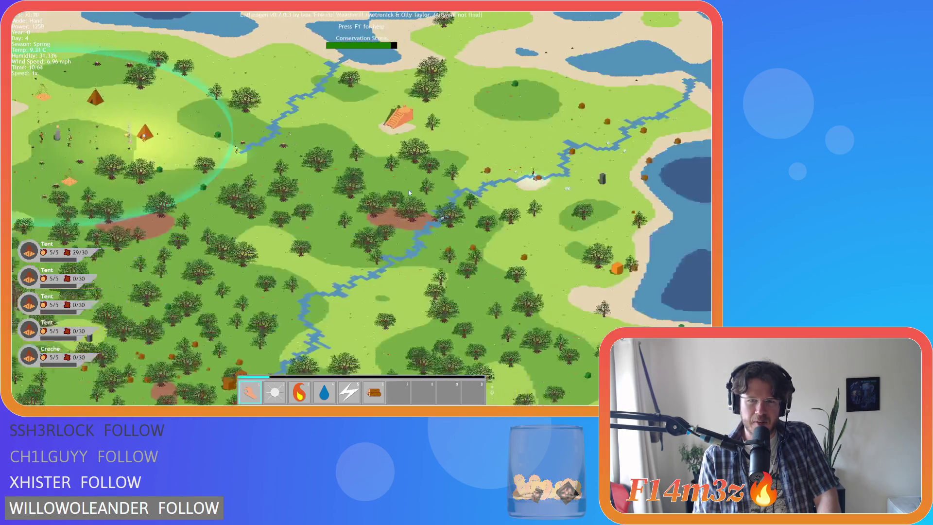
Step: Bring the village circle back into view and adjust the zoom while panning east across it
key(a)
scroll(up, 3)
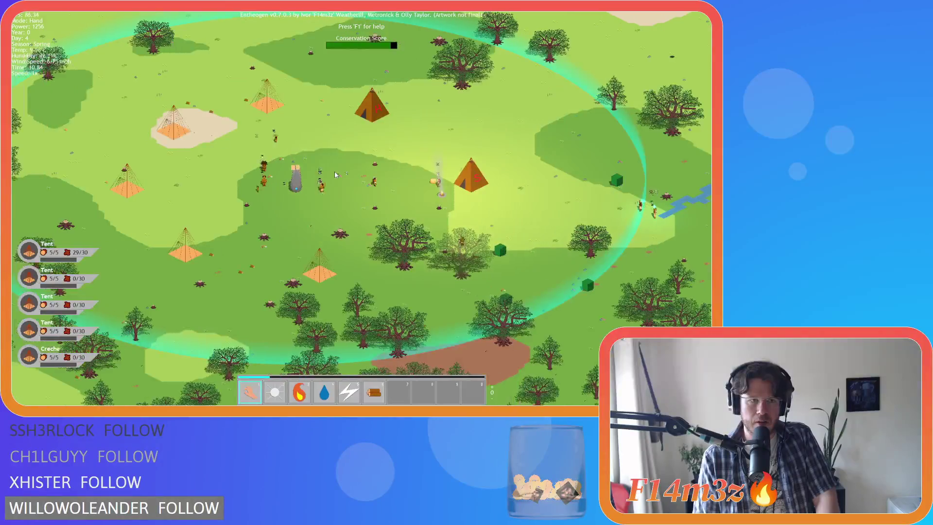
key(d)
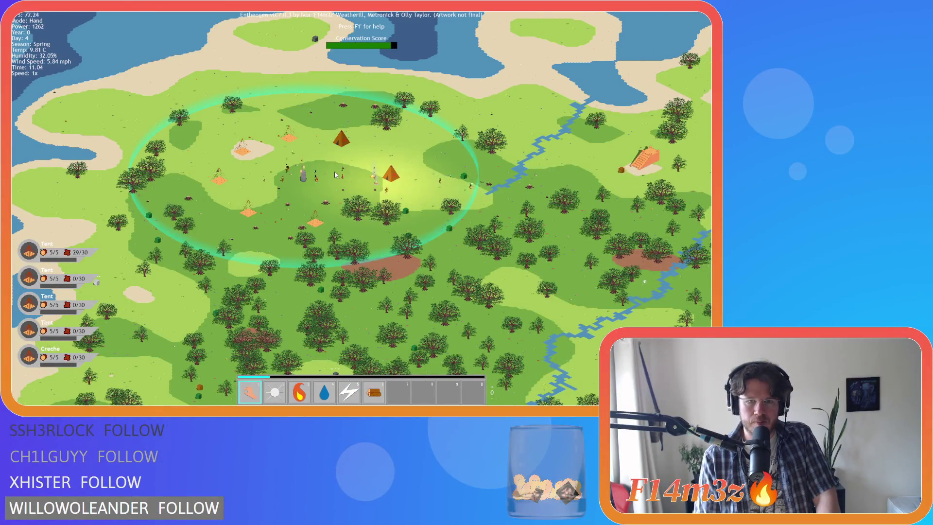
scroll(up, 3)
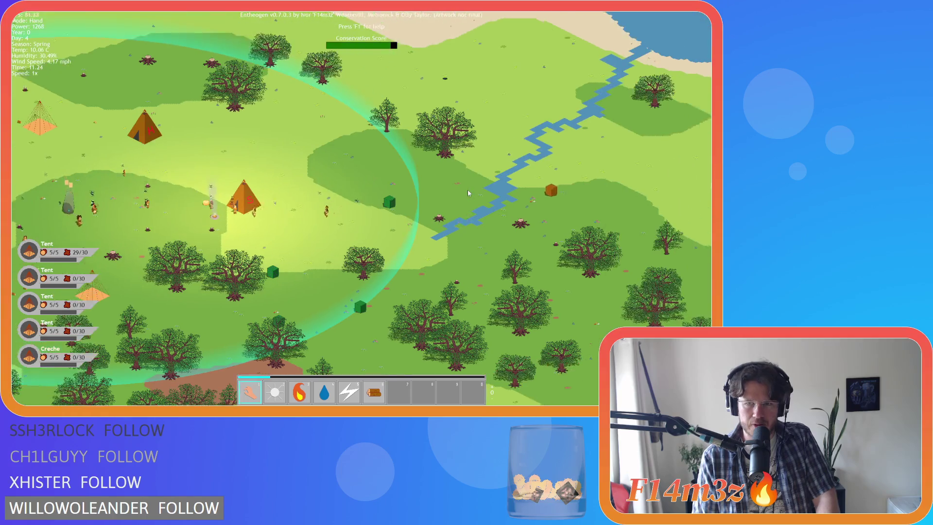
scroll(up, 3)
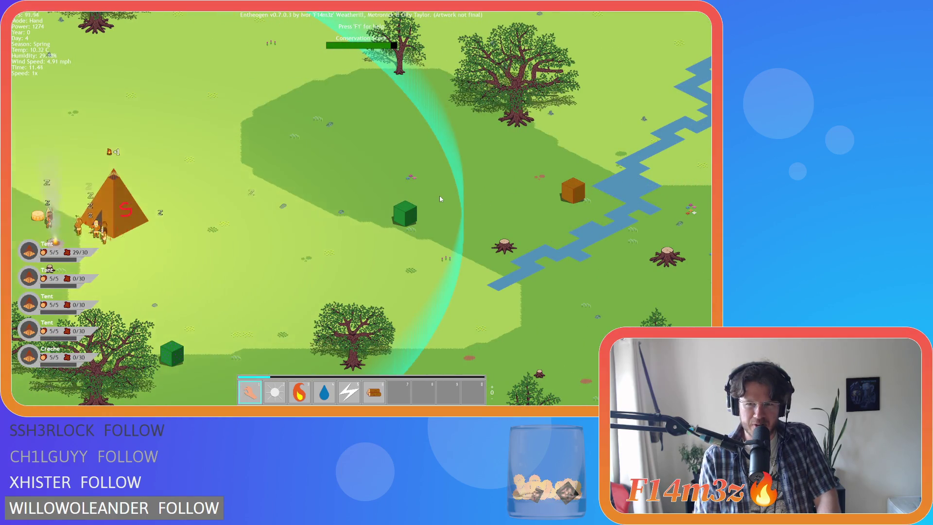
scroll(down, 3)
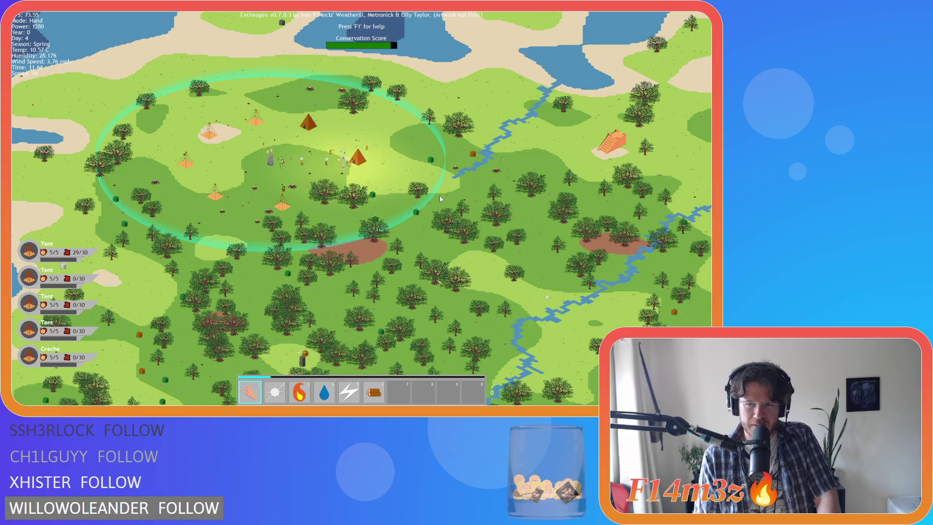
Step: Pan south over the forest below the village, then back up toward the river
key(s)
key(a)
key(s)
key(d)
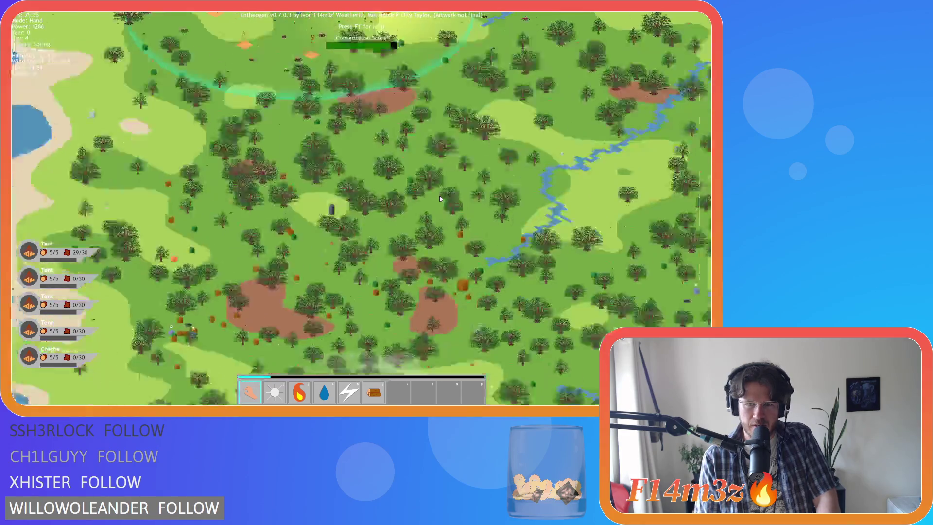
key(w)
key(d)
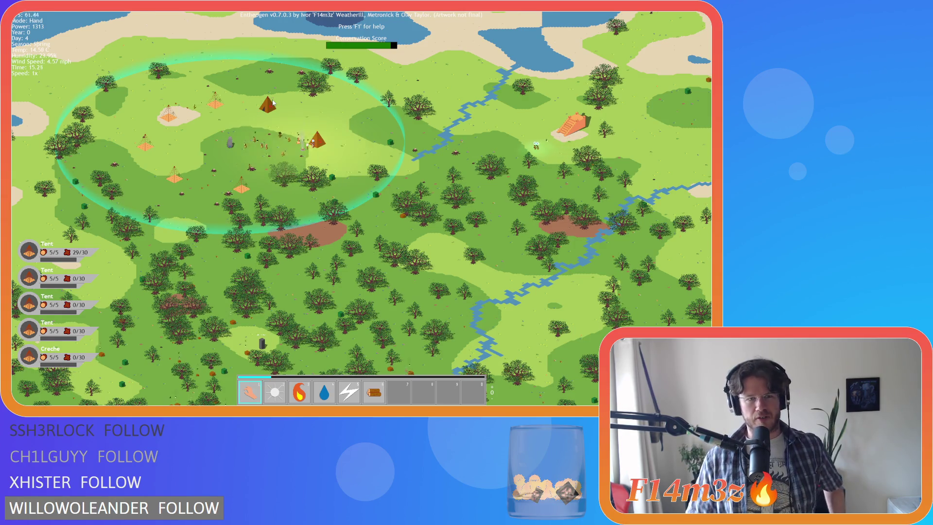
Step: Pan across the village edge and along the stream
scroll(up, 3)
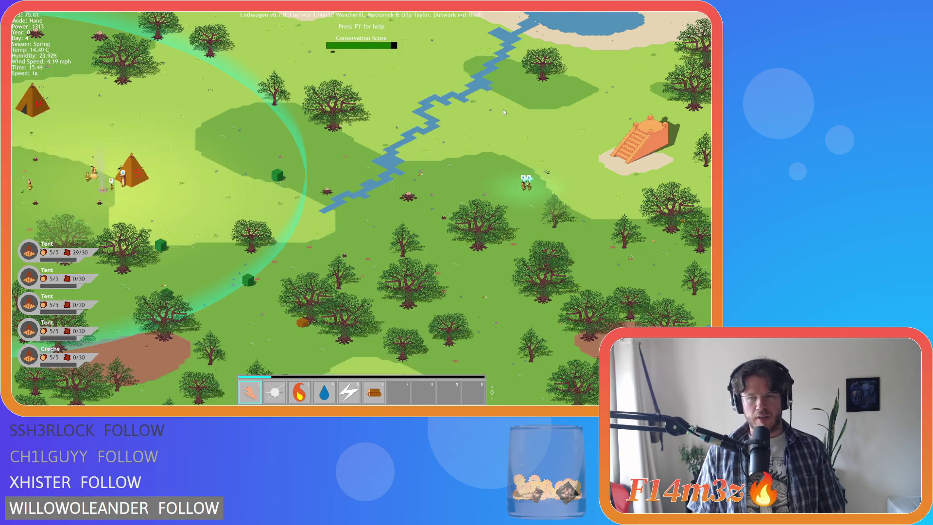
key(a)
key(d)
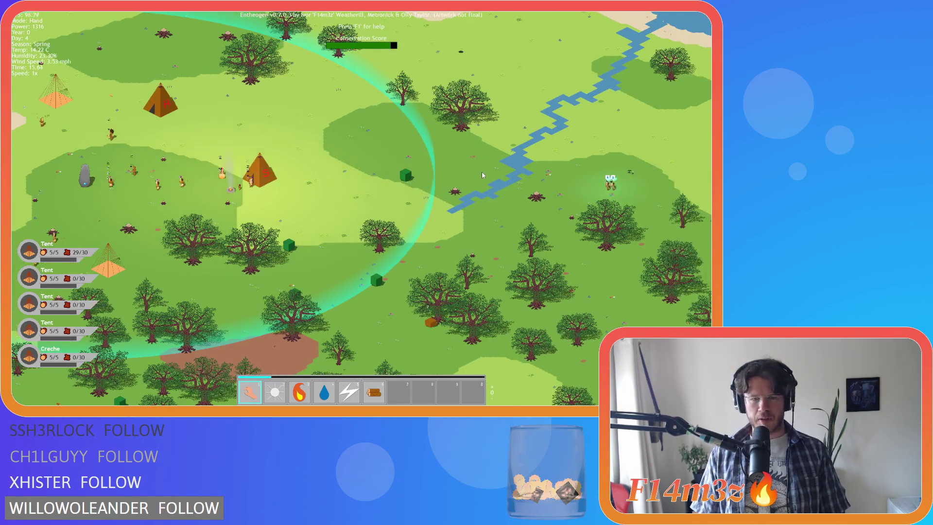
key(s)
key(a)
Step: Centre on the tent village and zoom in close on the standing stone
scroll(down, 3)
scroll(up, 3)
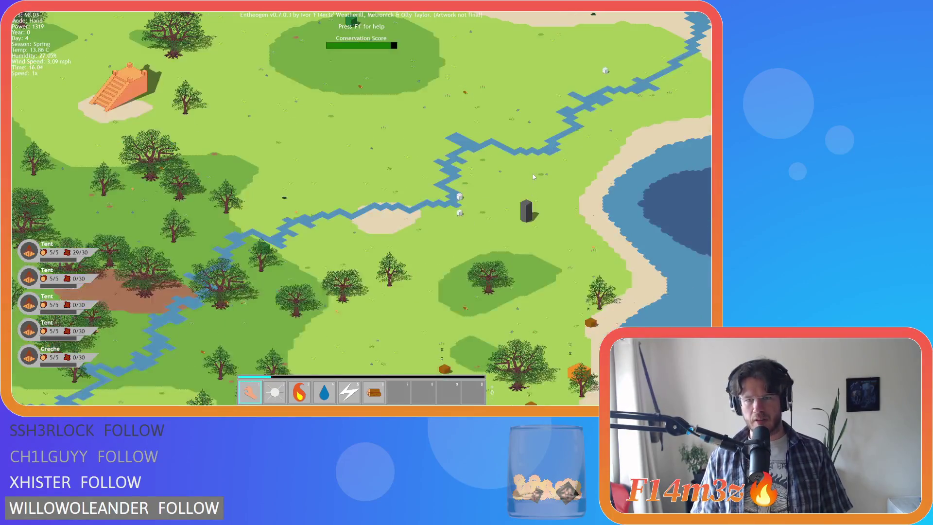
scroll(down, 3)
scroll(up, 3)
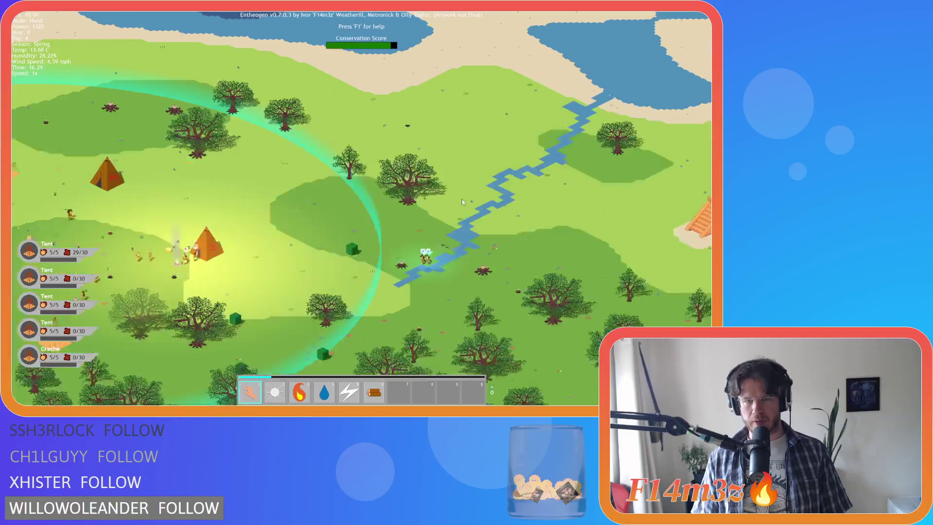
key(a)
key(s)
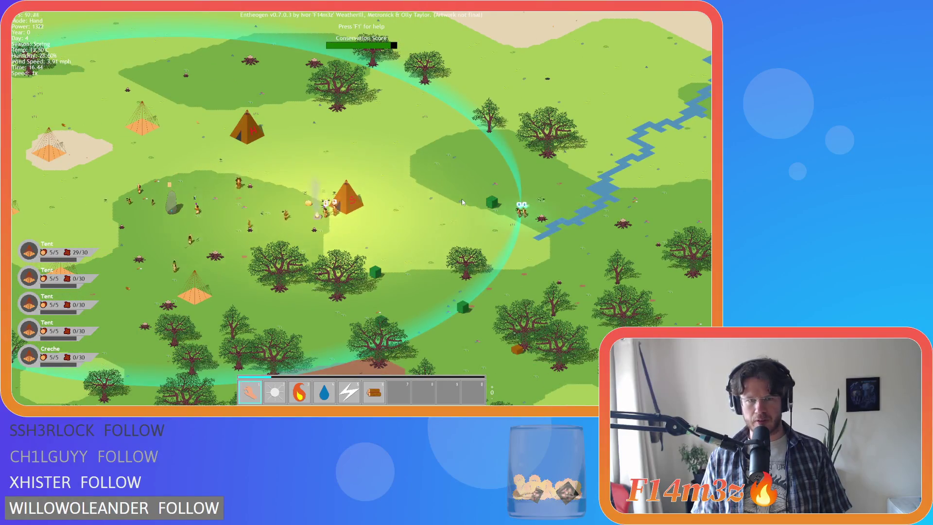
scroll(up, 3)
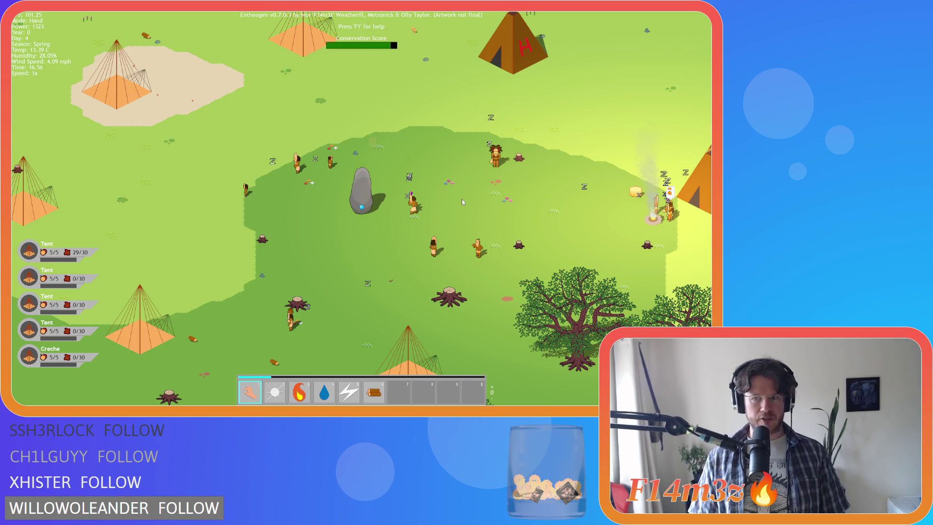
Step: Quicksave the game with F5, then pan across the village and camp
key(F5)
key(d)
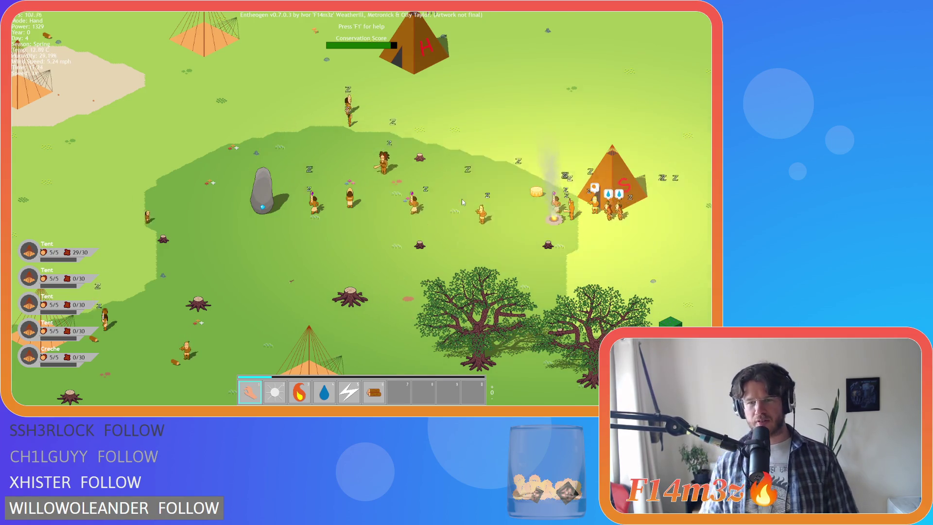
key(d)
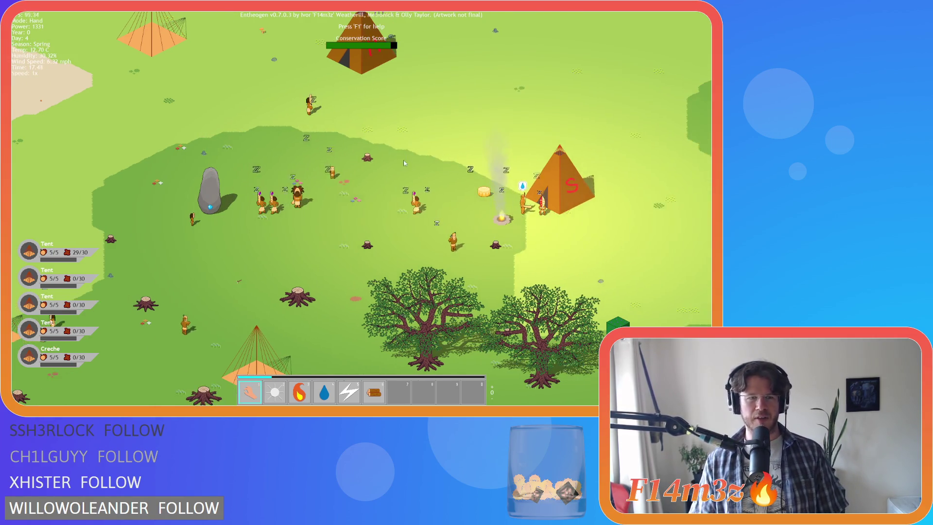
scroll(down, 3)
key(s)
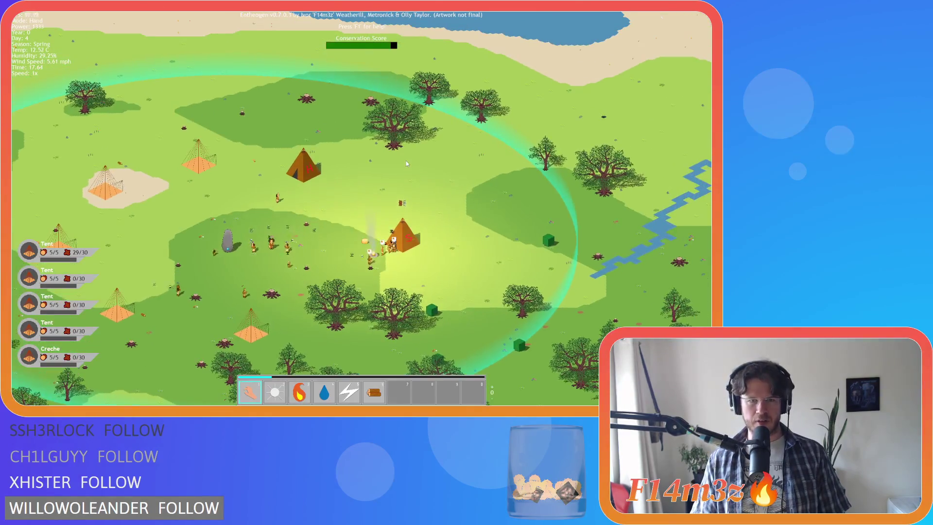
scroll(up, 3)
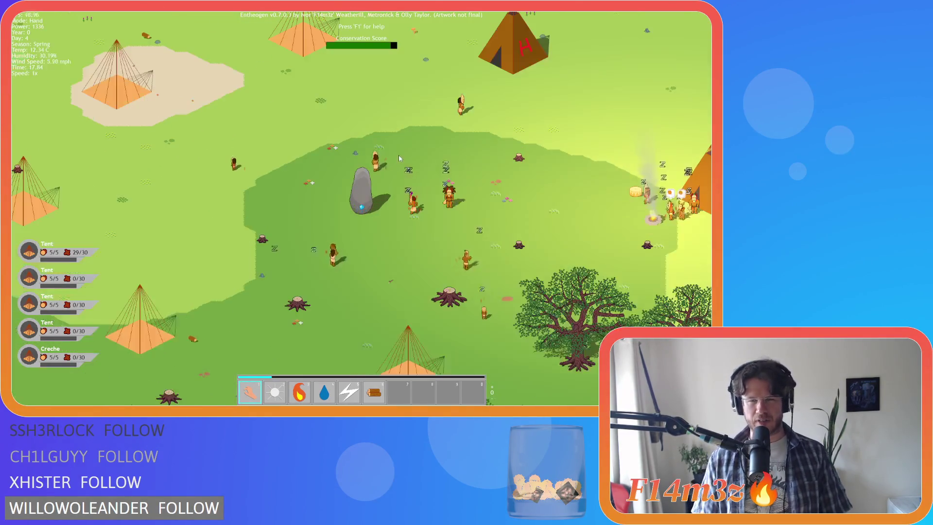
Step: Pan toward the standing stone and around the camp, drifting south-east away from it
key(d)
scroll(down, 3)
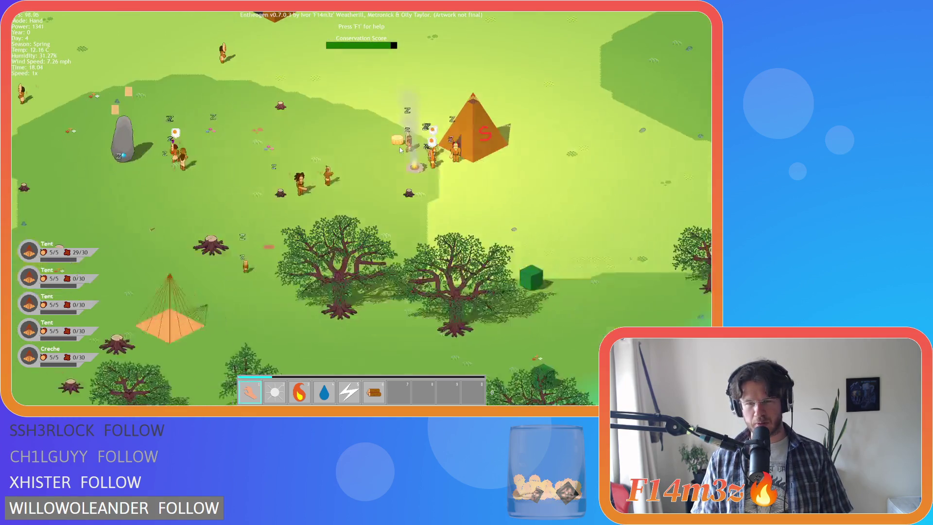
key(d)
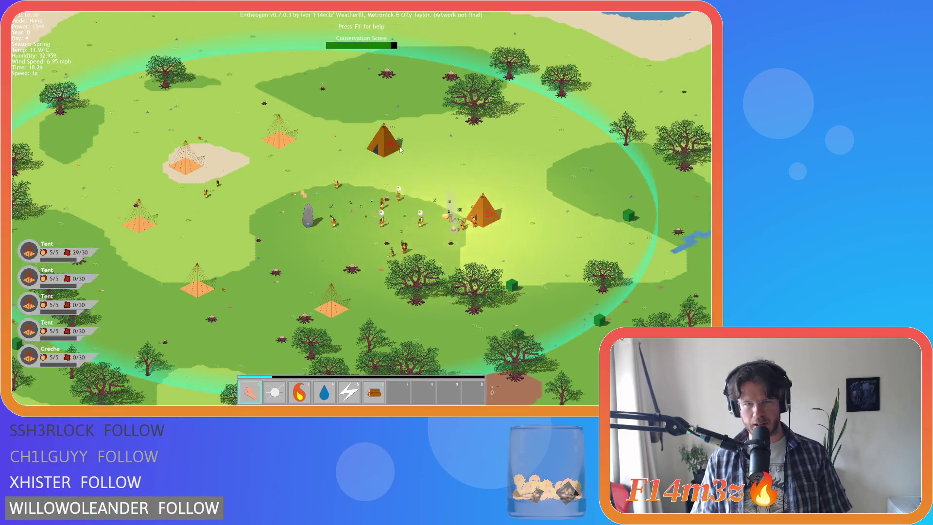
key(s)
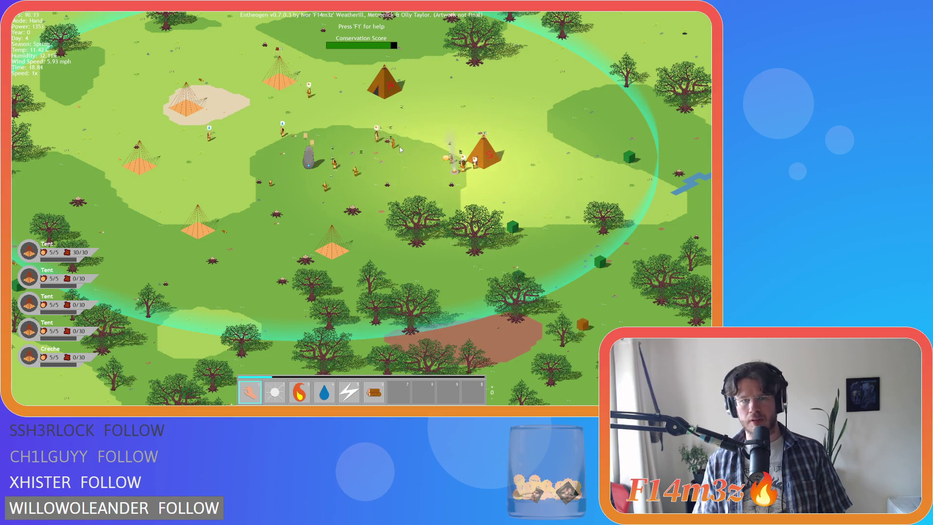
scroll(down, 3)
key(s)
key(d)
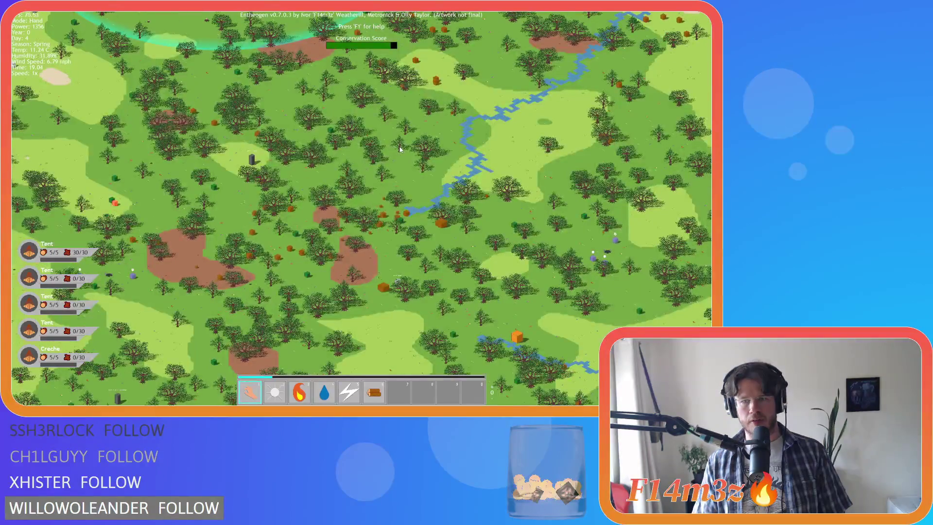
Step: Bring the camp back, frame the standing stone close up, and pause the game
key(w)
key(a)
scroll(up, 3)
key(a)
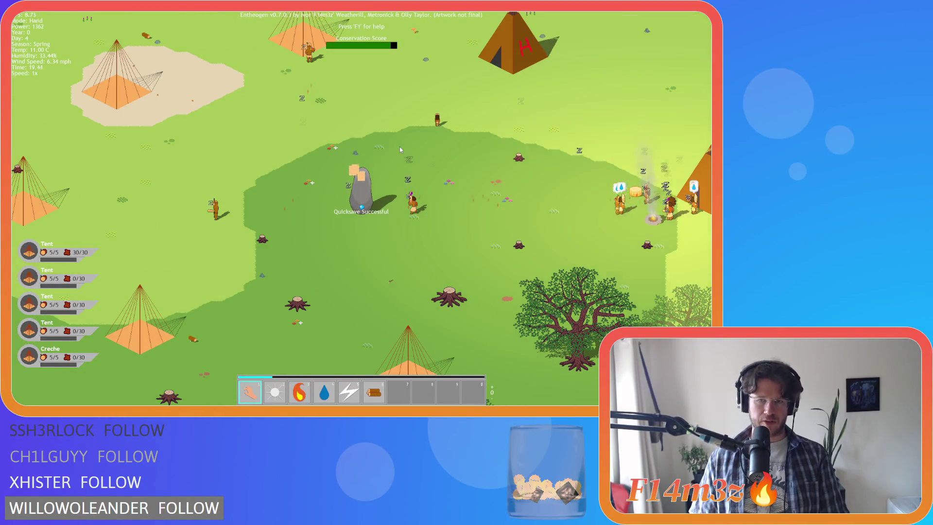
key(F5)
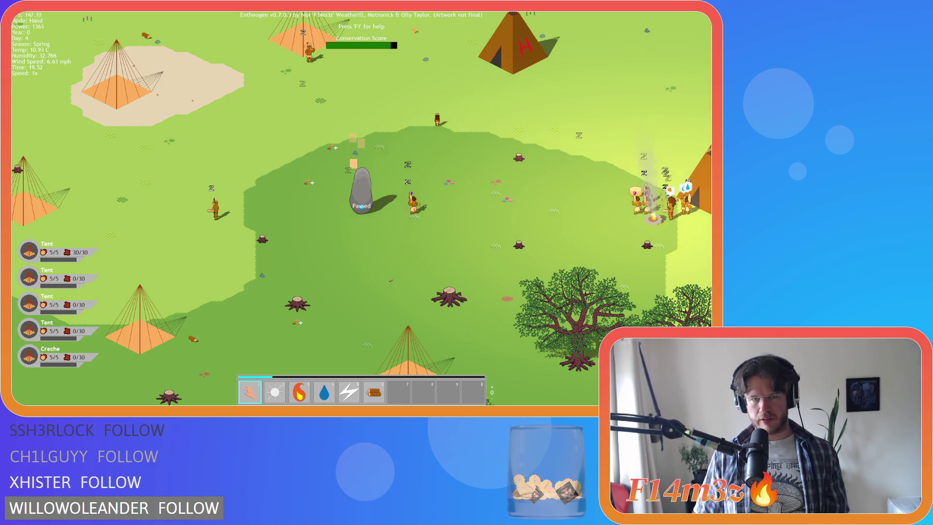
Step: Resume the paused game with Space
key(space)
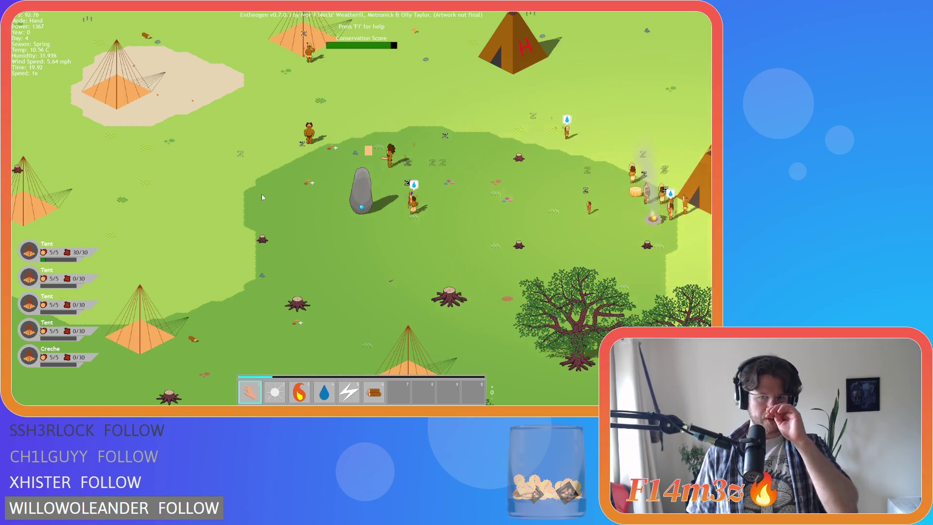
Step: Zoom out over the island and pan right across the forest
scroll(down, 3)
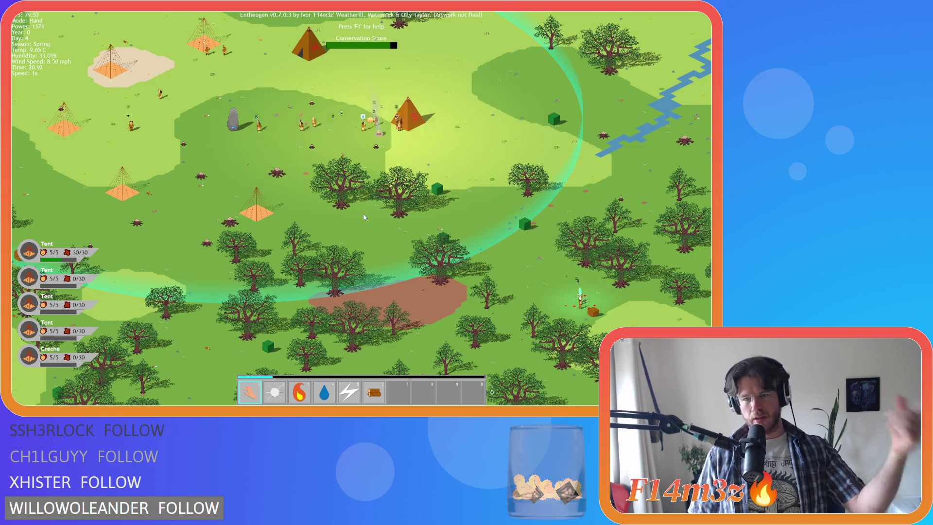
key(d)
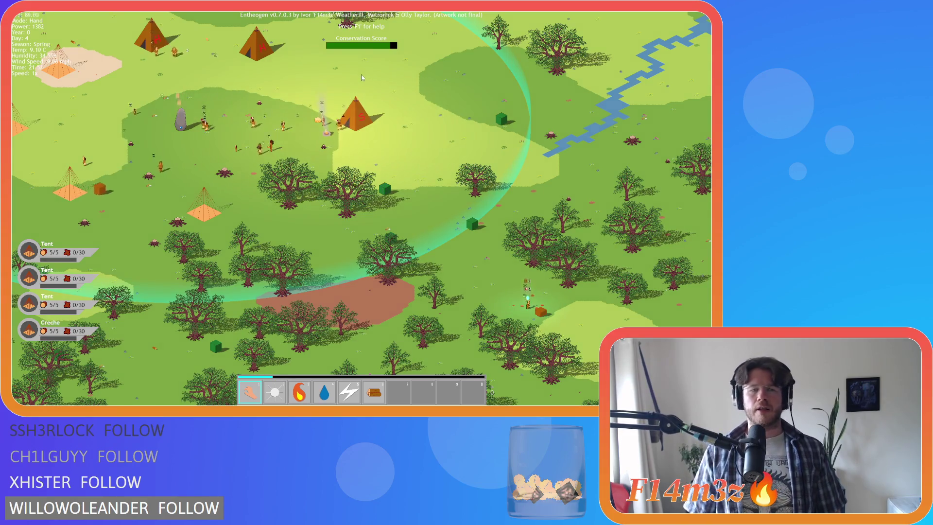
key(d)
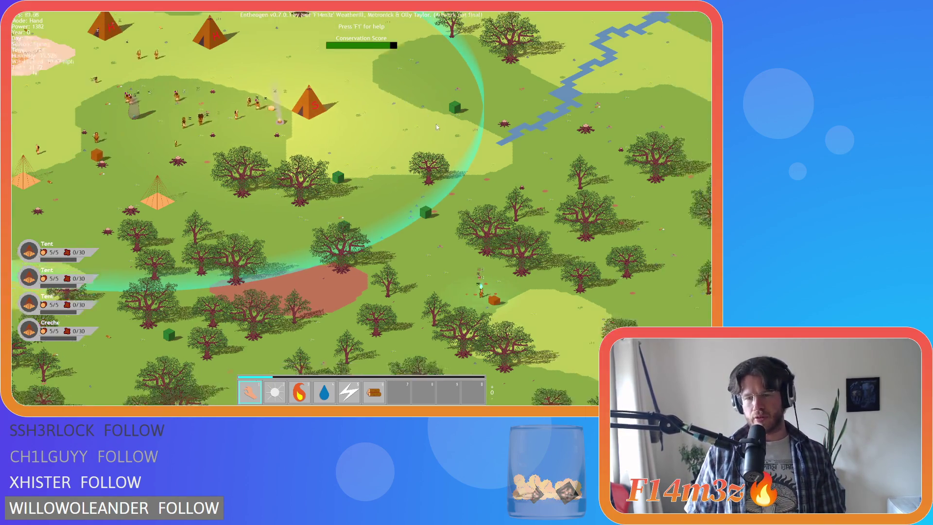
scroll(up, 3)
scroll(down, 3)
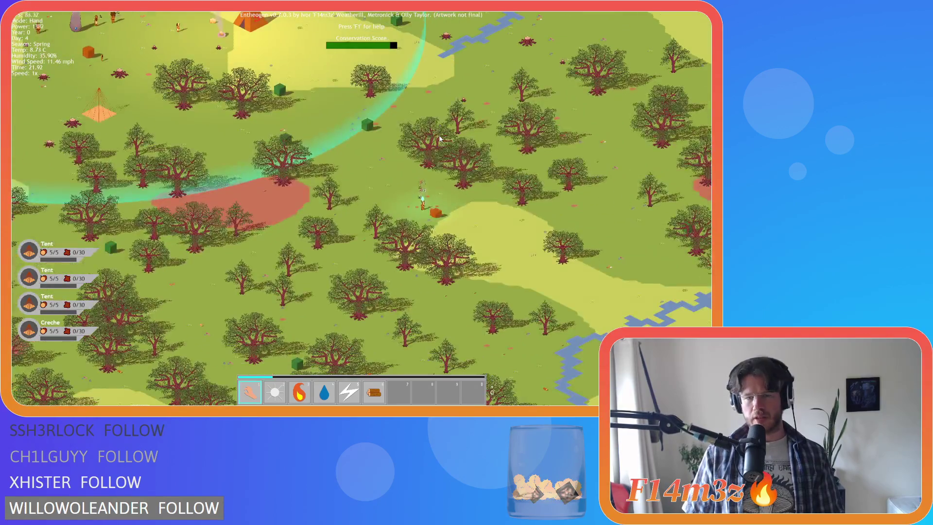
key(w)
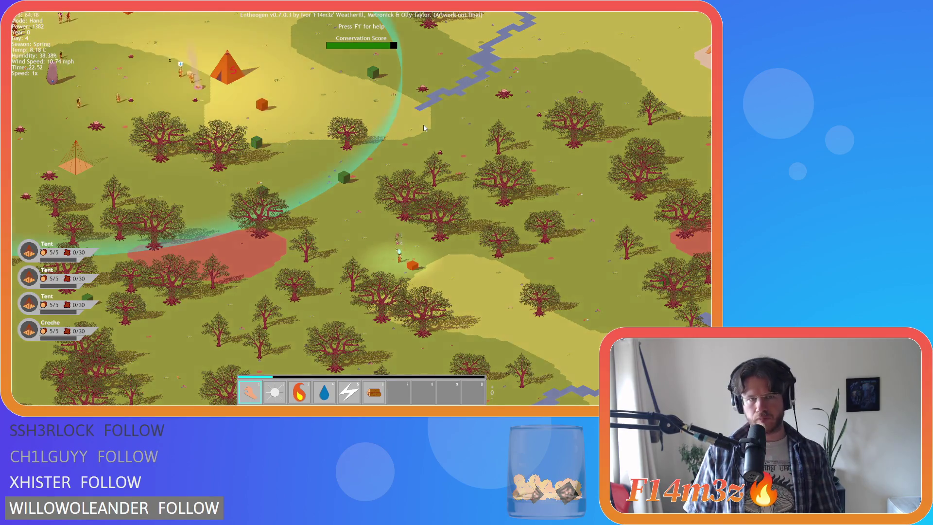
key(w)
key(a)
key(w)
key(a)
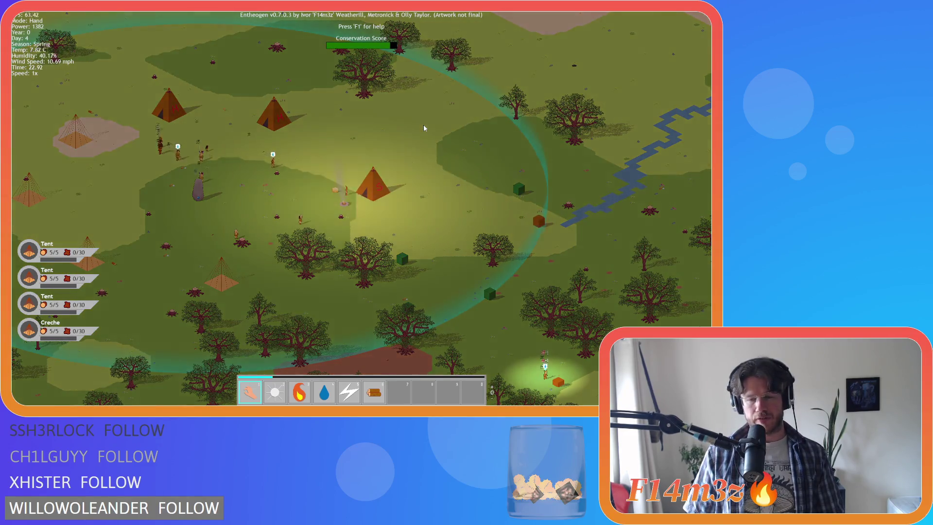
key(s)
key(d)
key(w)
key(a)
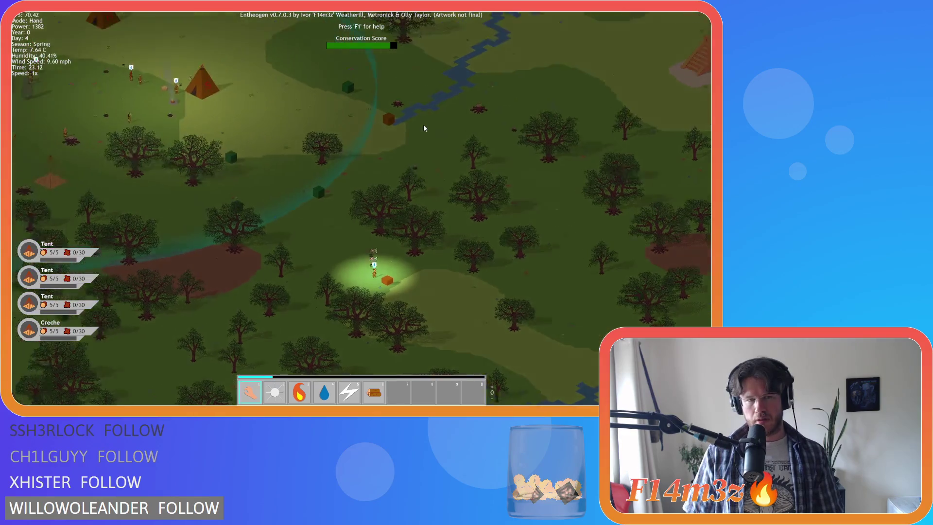
key(a)
key(s)
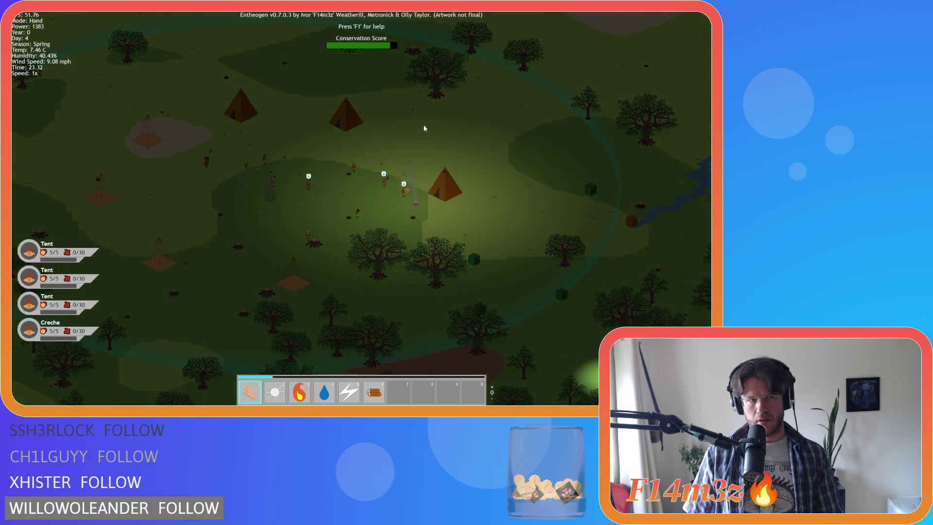
scroll(down, 3)
scroll(up, 3)
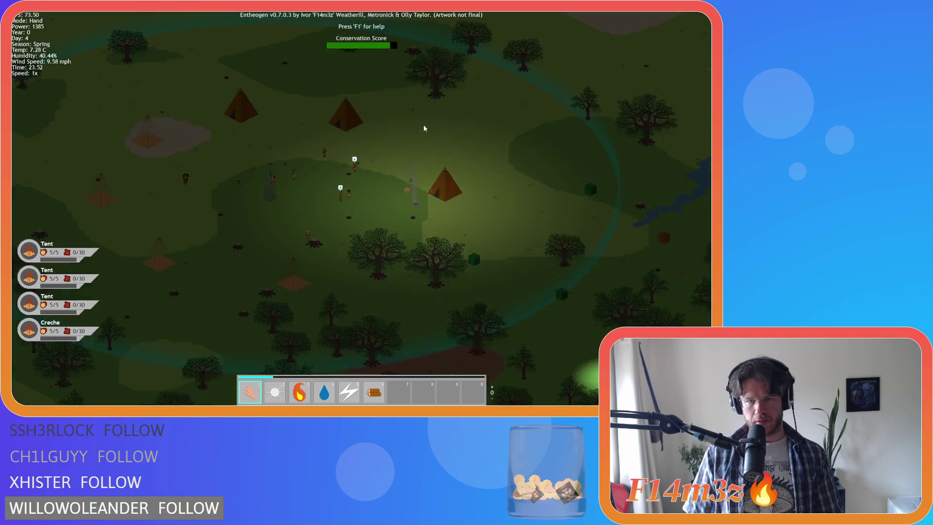
key(w)
key(a)
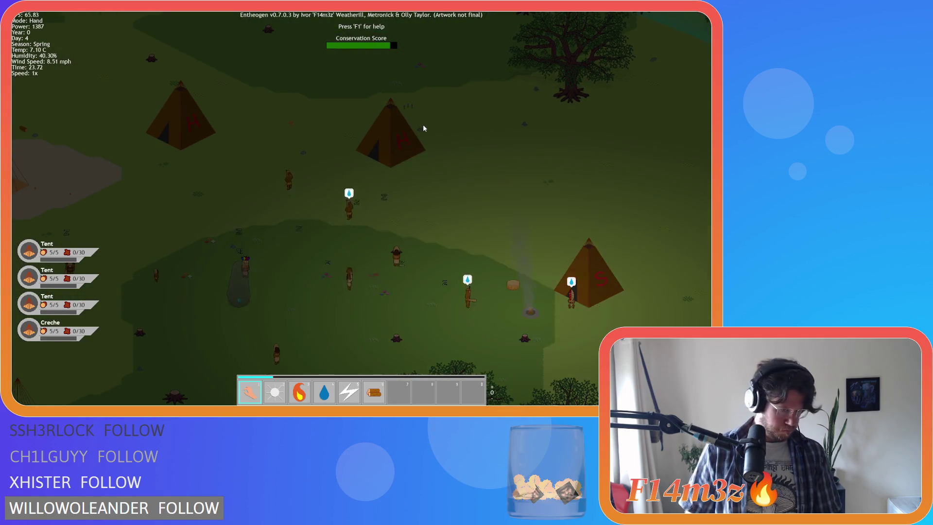
scroll(down, 3)
scroll(down, 3)
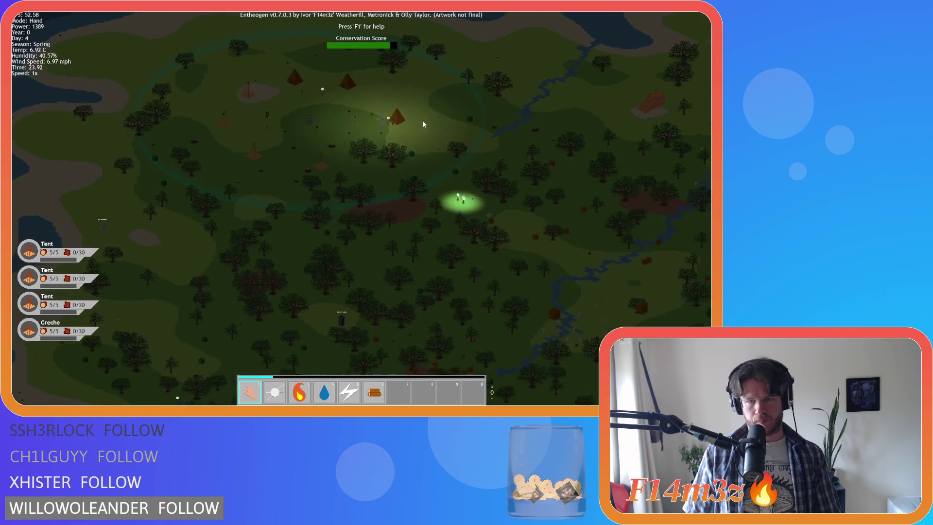
scroll(up, 3)
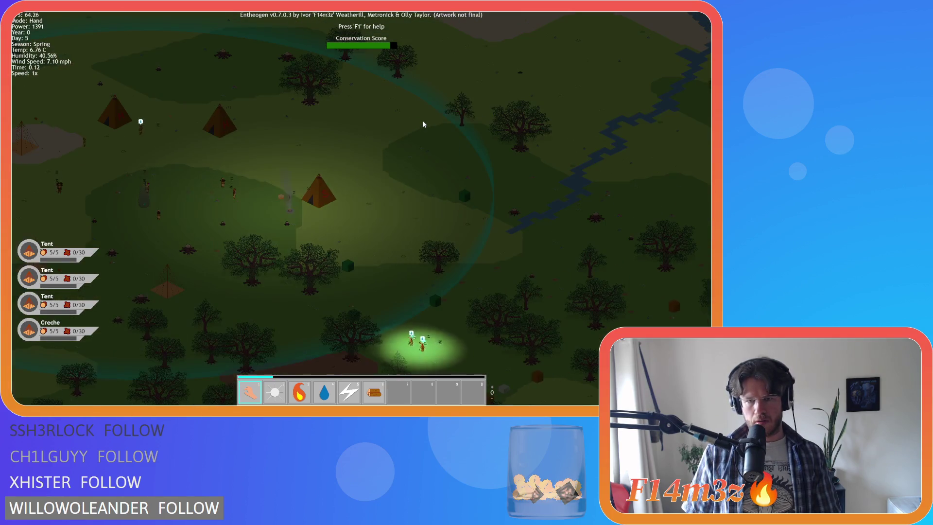
key(a)
key(s)
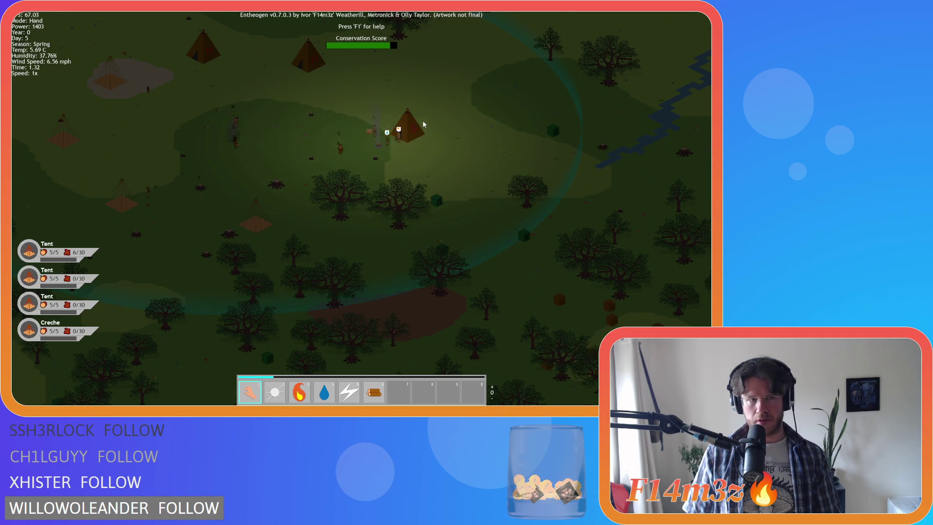
key(a)
key(w)
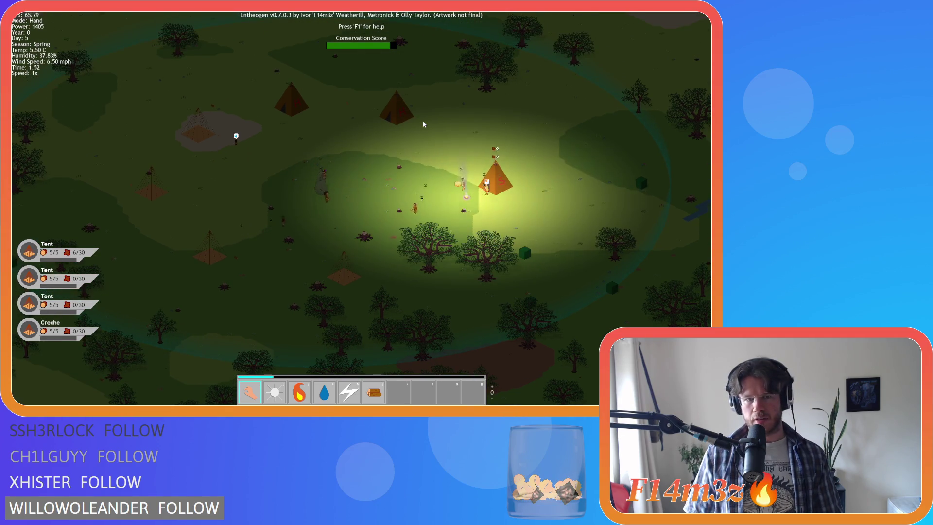
key(s)
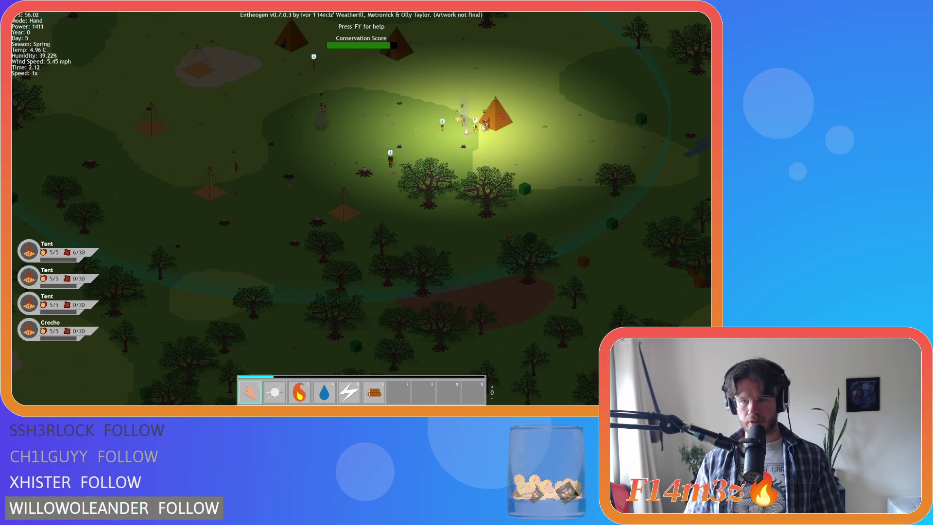
scroll(up, 3)
key(w)
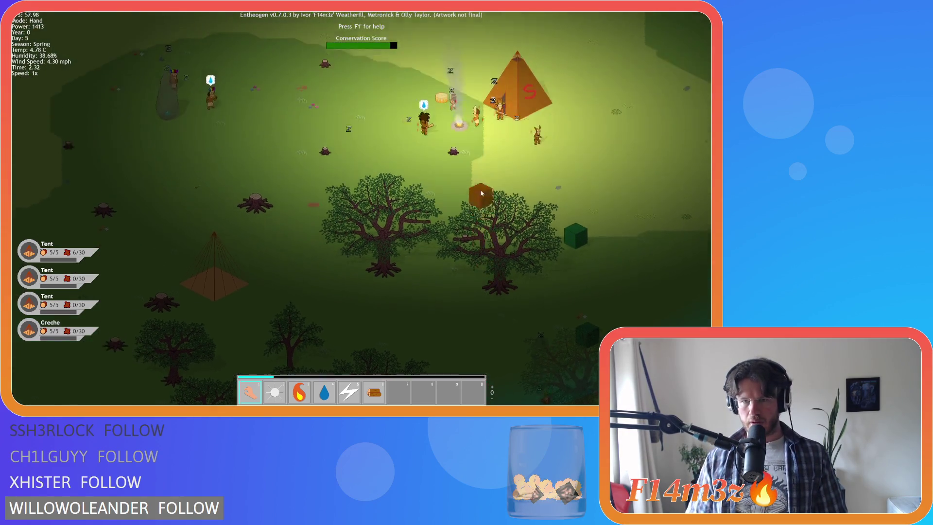
scroll(down, 3)
key(w)
key(a)
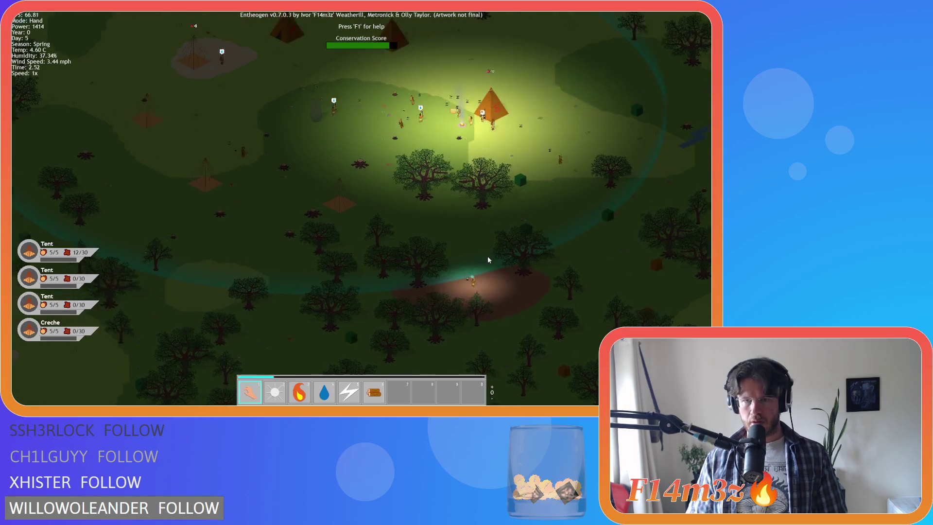
key(d)
key(d)
key(s)
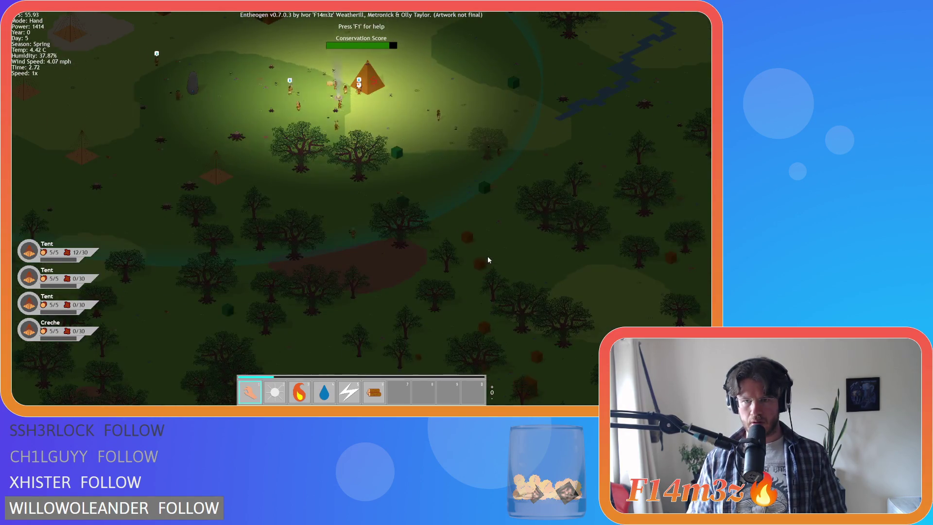
scroll(up, 3)
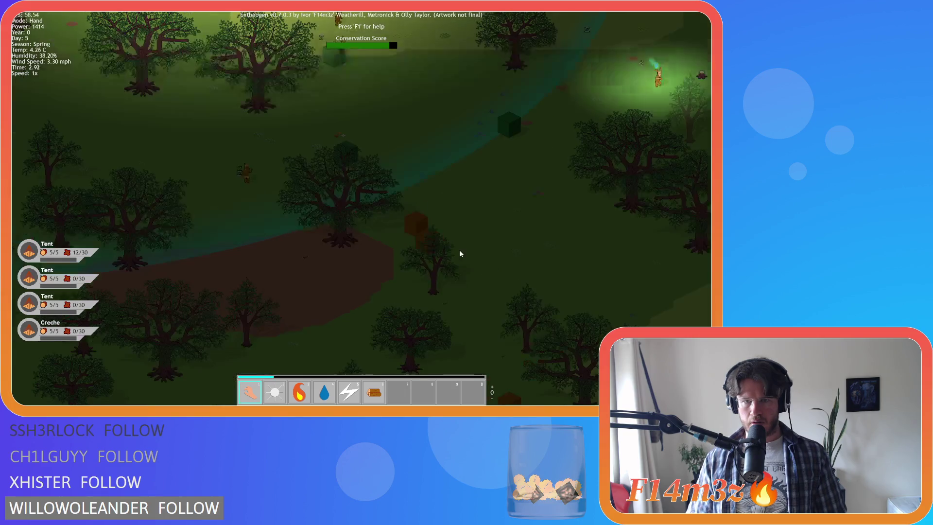
scroll(down, 3)
key(a)
key(w)
key(a)
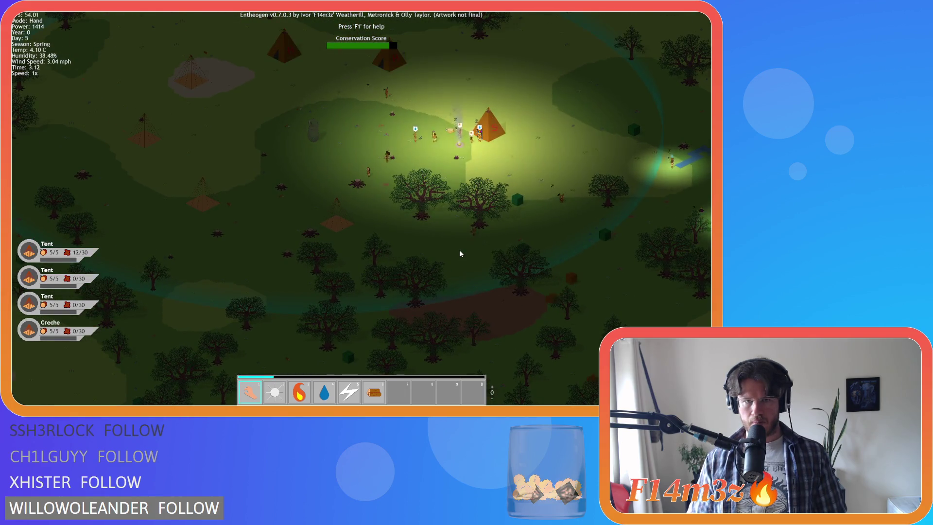
key(w)
key(a)
key(s)
key(d)
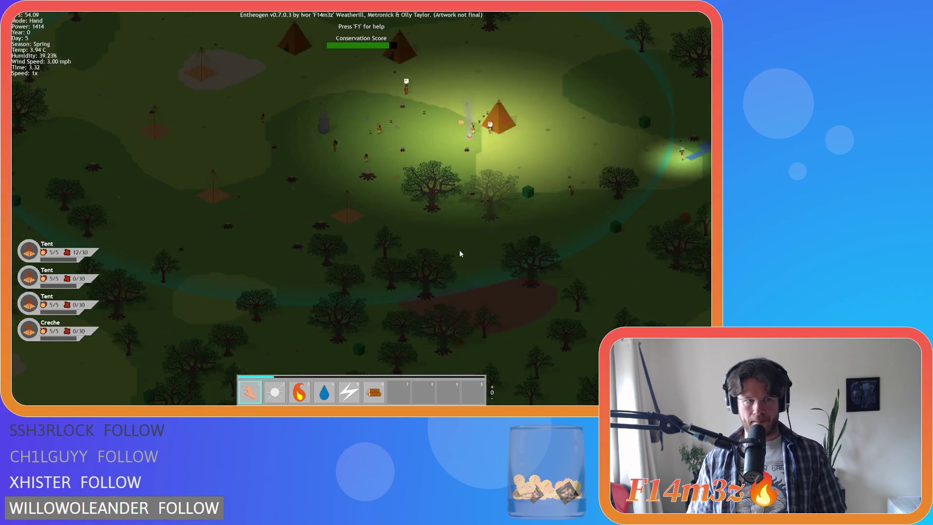
key(d)
key(d)
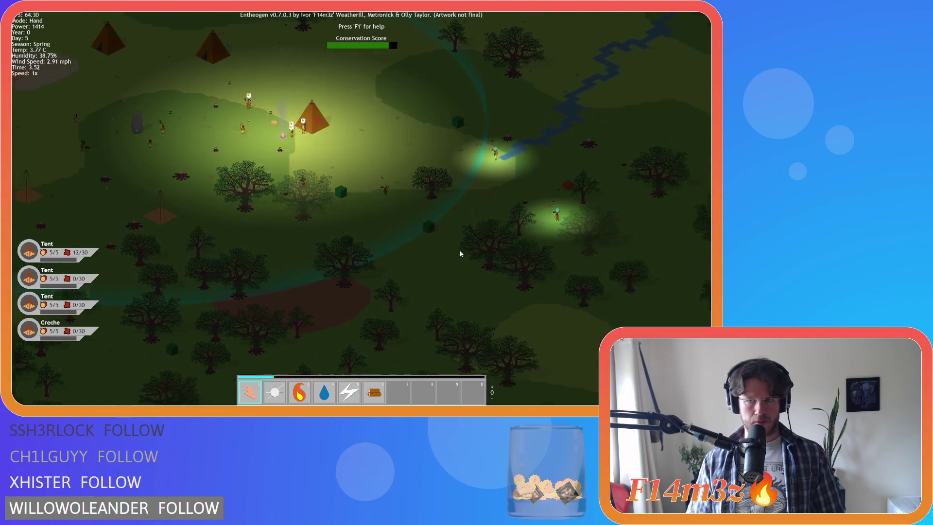
key(d)
key(s)
key(d)
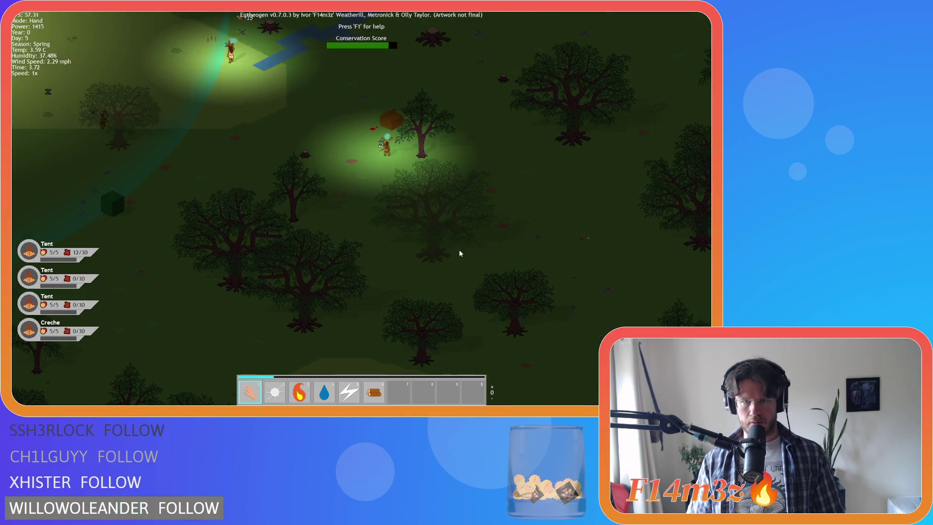
key(w)
key(a)
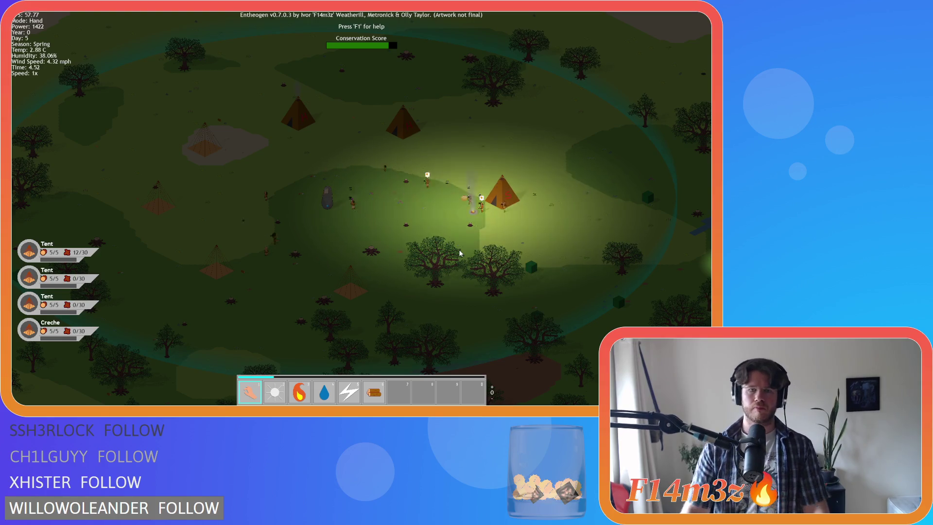
scroll(up, 3)
scroll(down, 3)
key(Right)
key(Down)
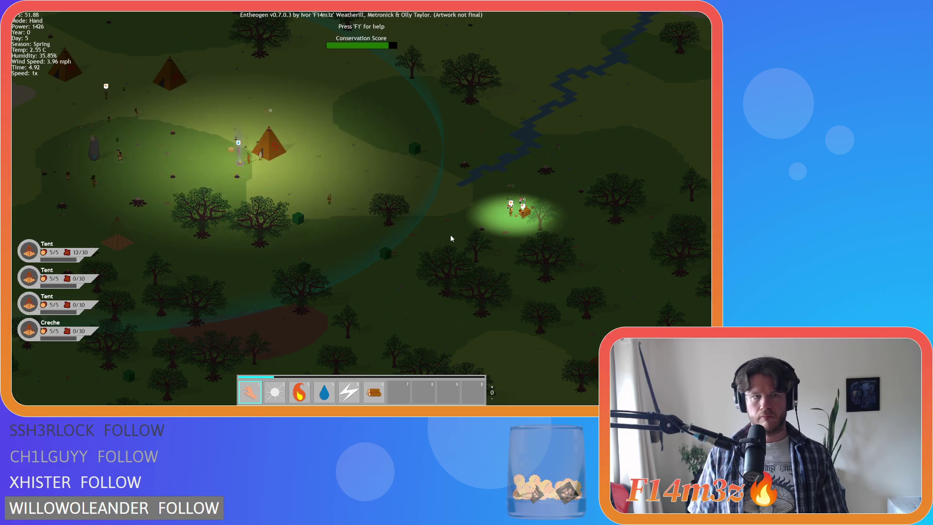
key(Left)
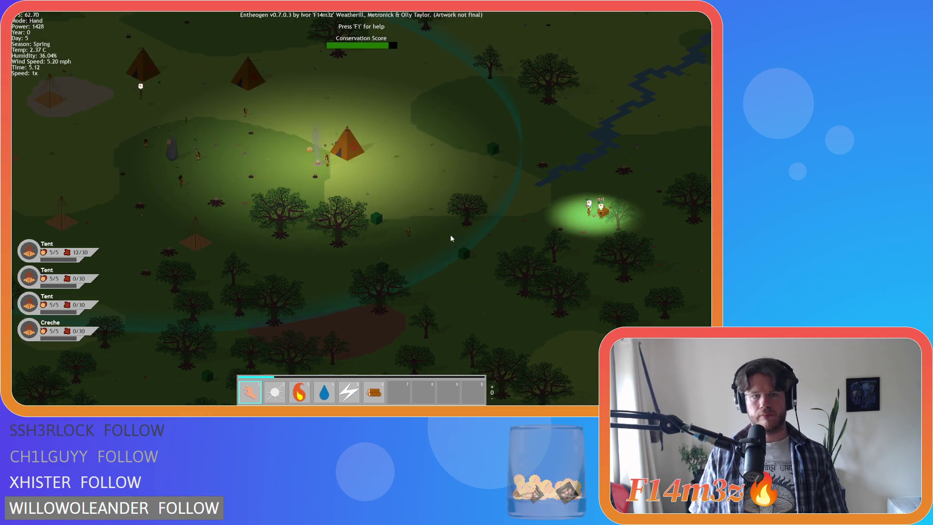
key(Left)
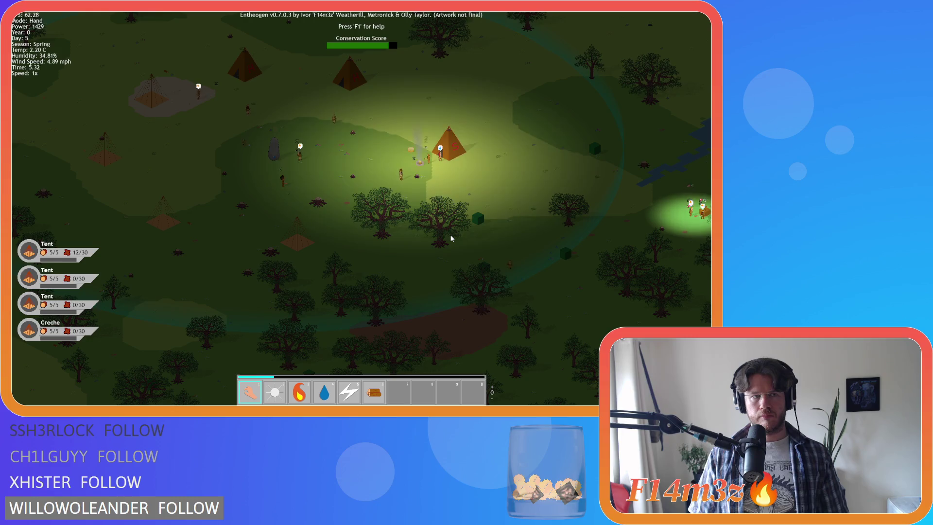
key(Down)
key(Right)
key(space)
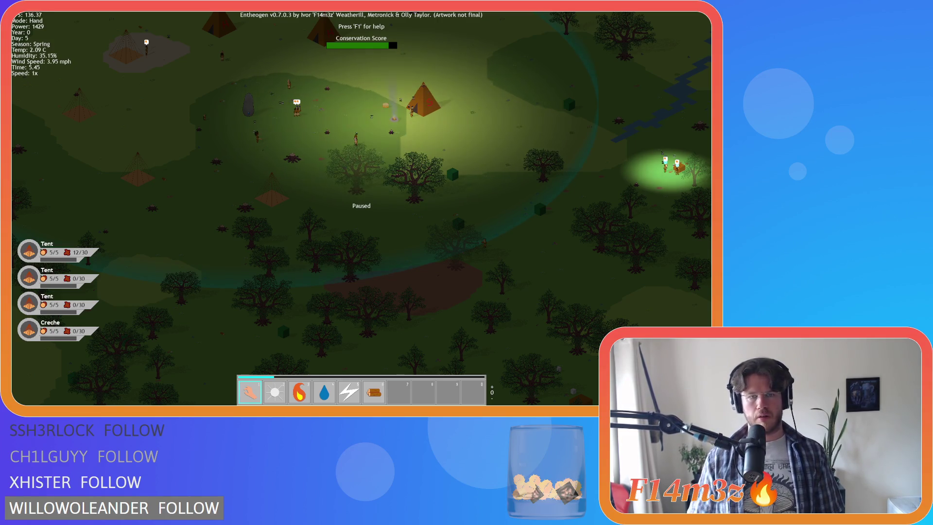
key(space)
key(d)
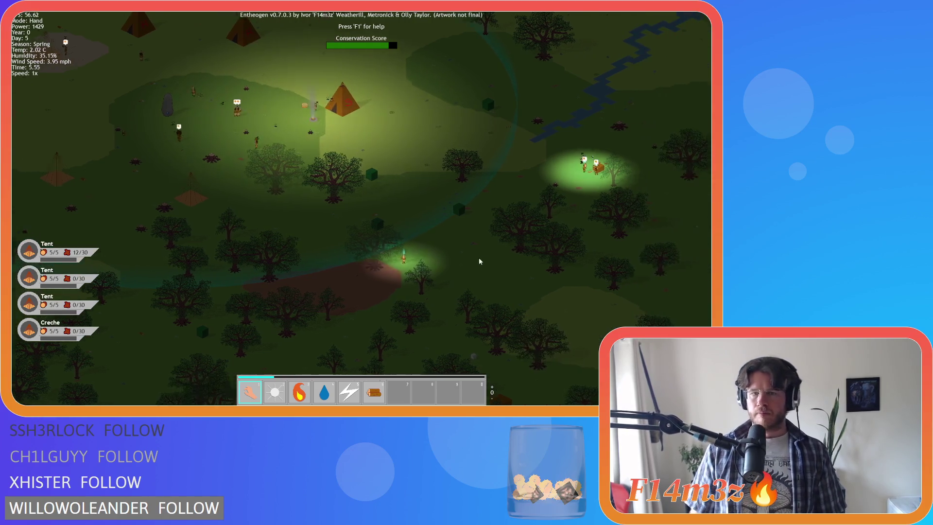
key(s)
key(a)
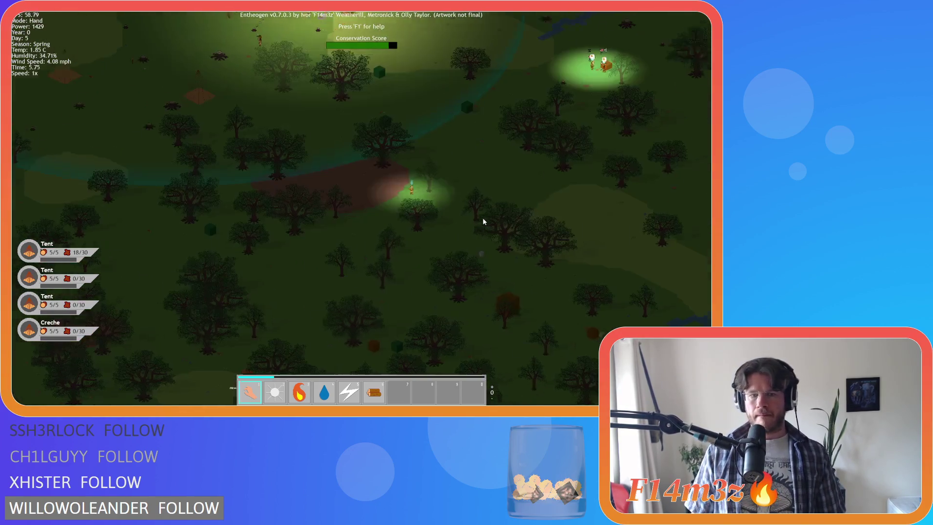
scroll(up, 3)
key(i)
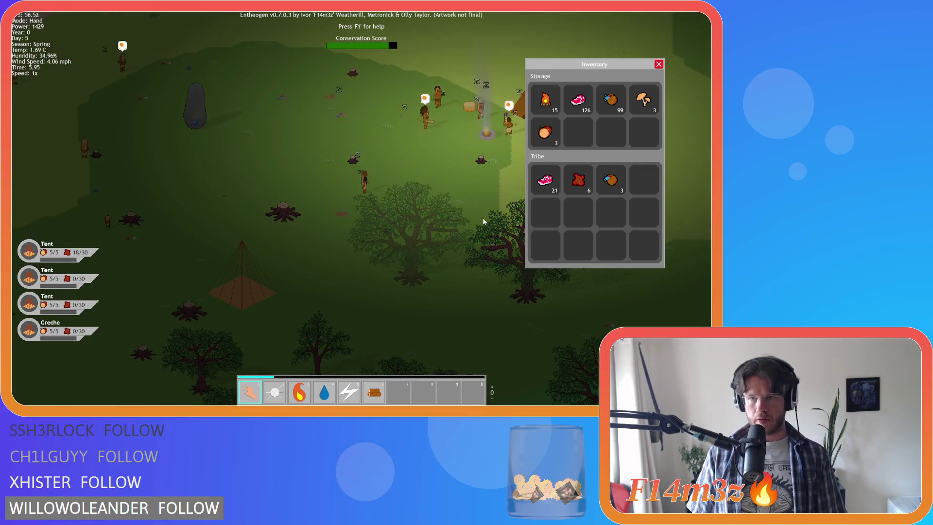
key(i)
scroll(down, 3)
key(w)
key(a)
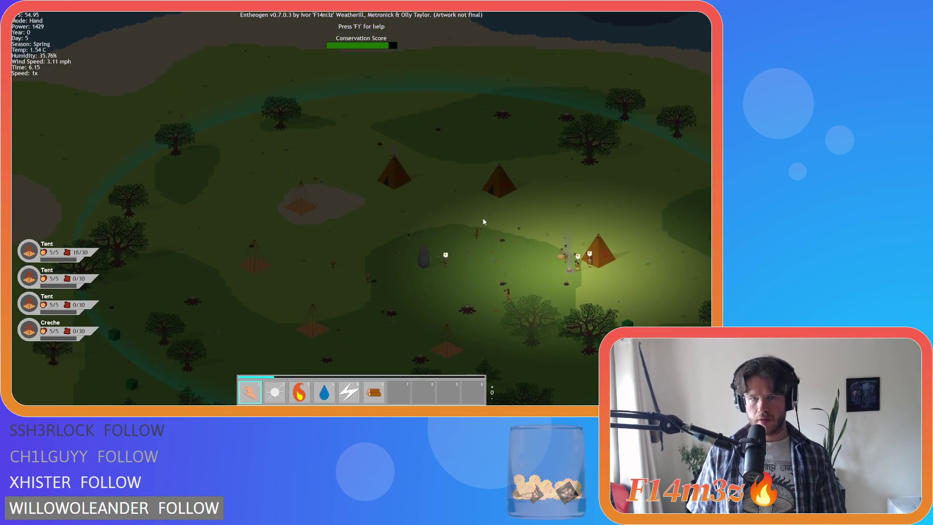
scroll(up, 3)
scroll(down, 3)
key(a)
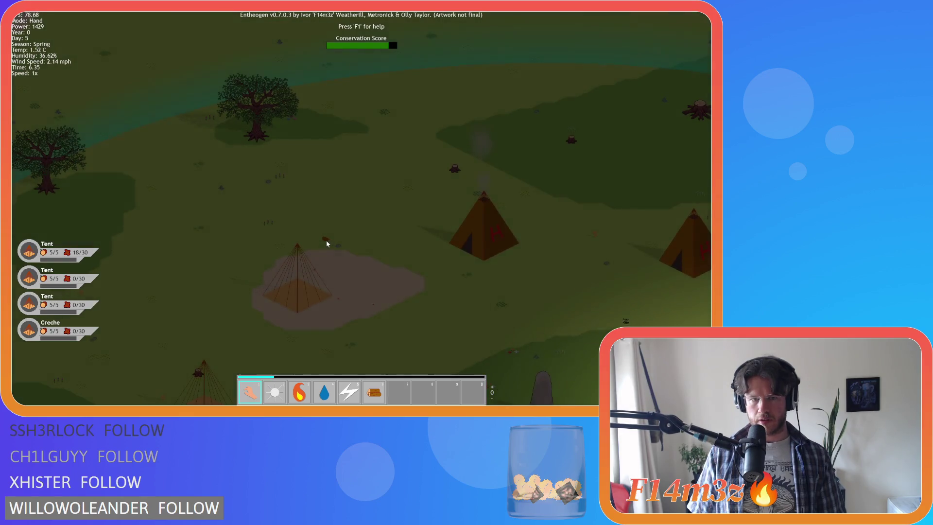
scroll(up, 3)
key(d)
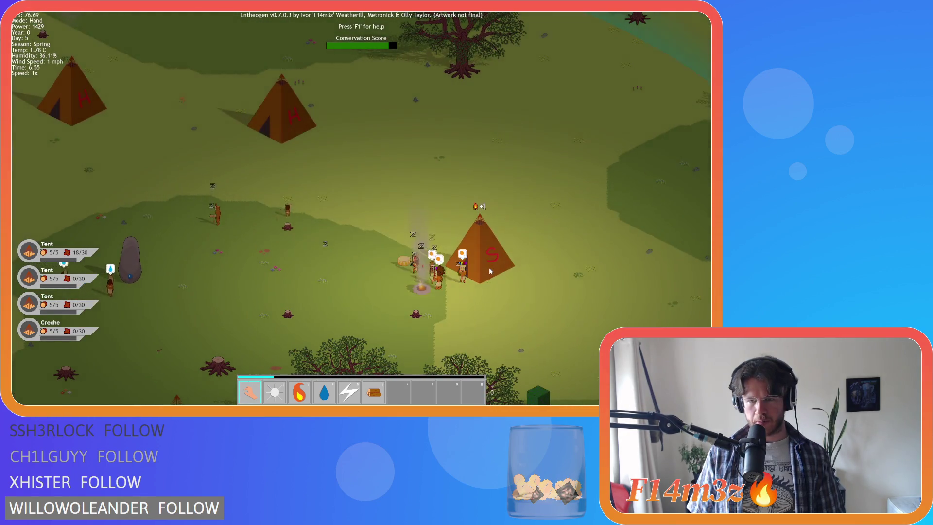
key(i)
key(a)
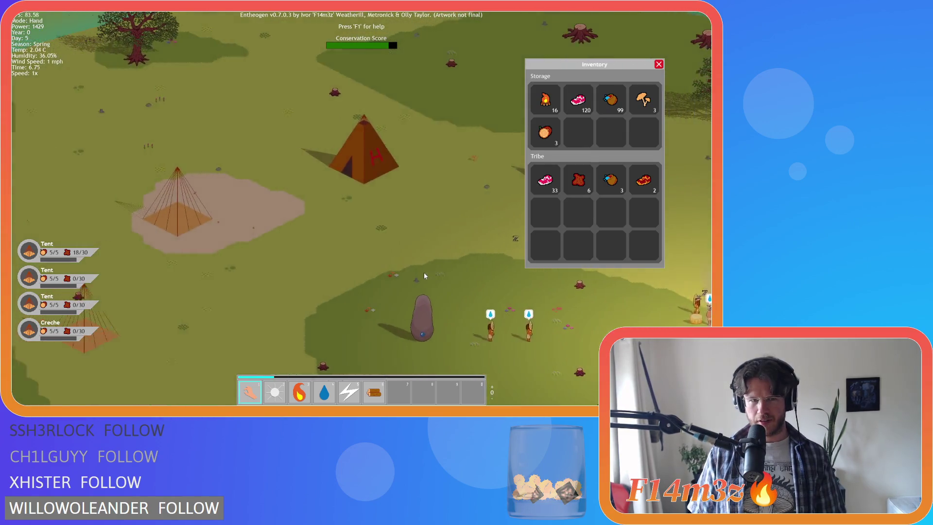
key(s)
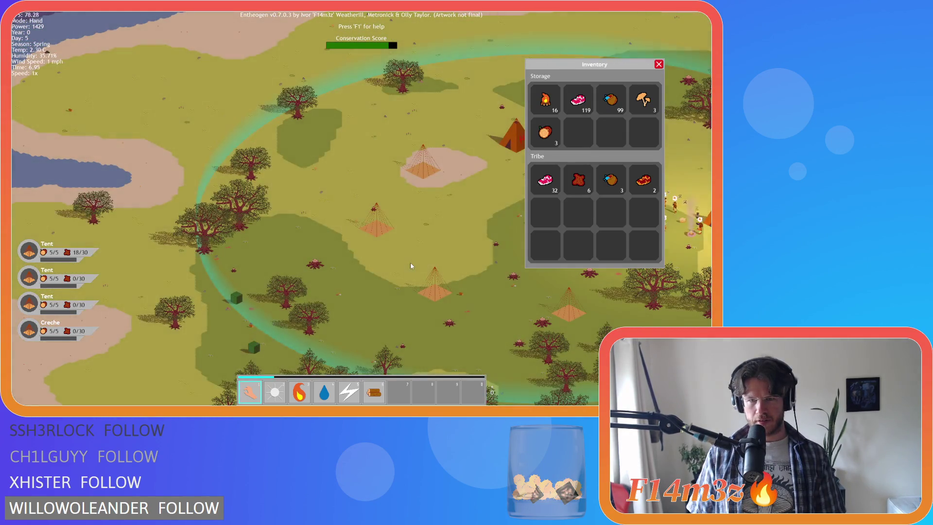
scroll(up, 3)
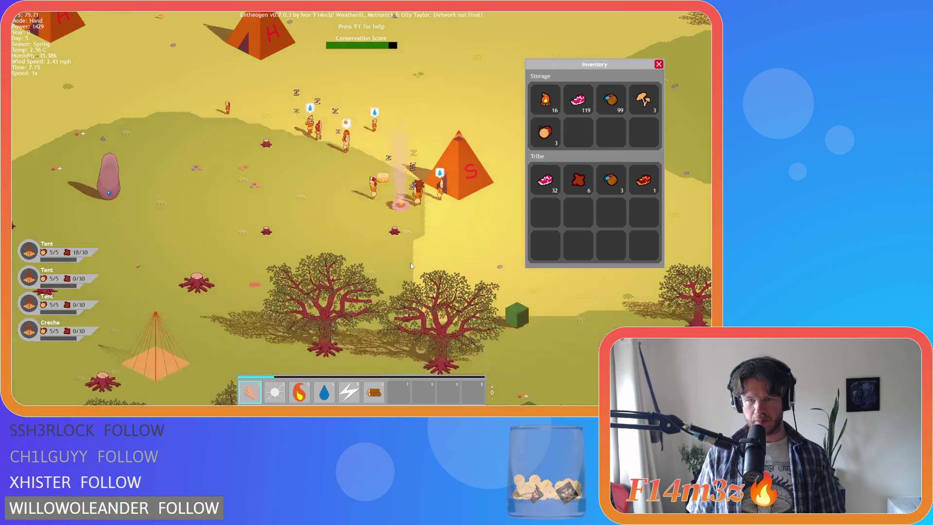
scroll(down, 3)
key(a)
scroll(up, 3)
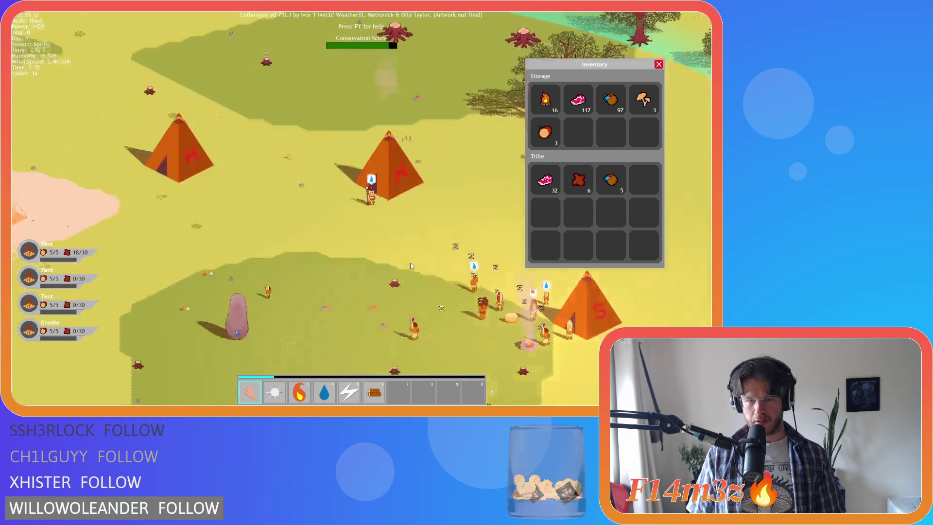
scroll(down, 3)
key(i)
scroll(up, 3)
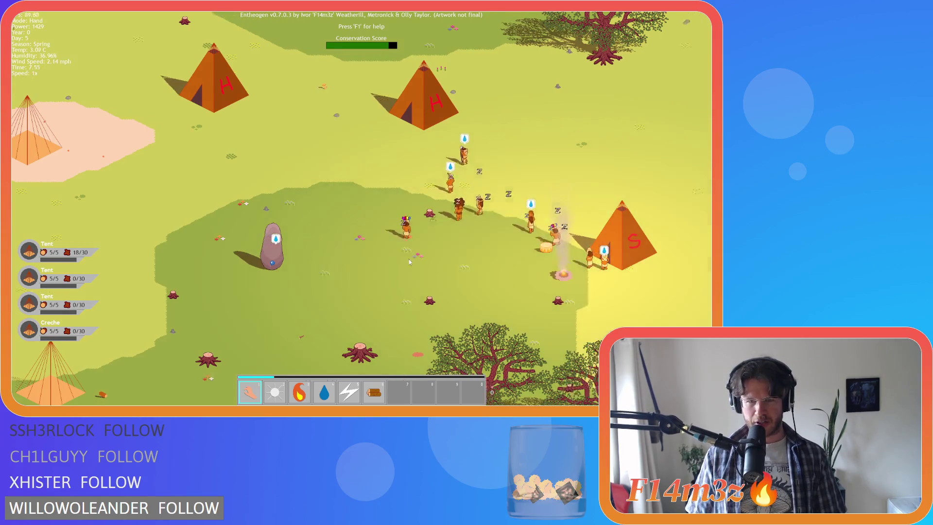
key(s)
key(a)
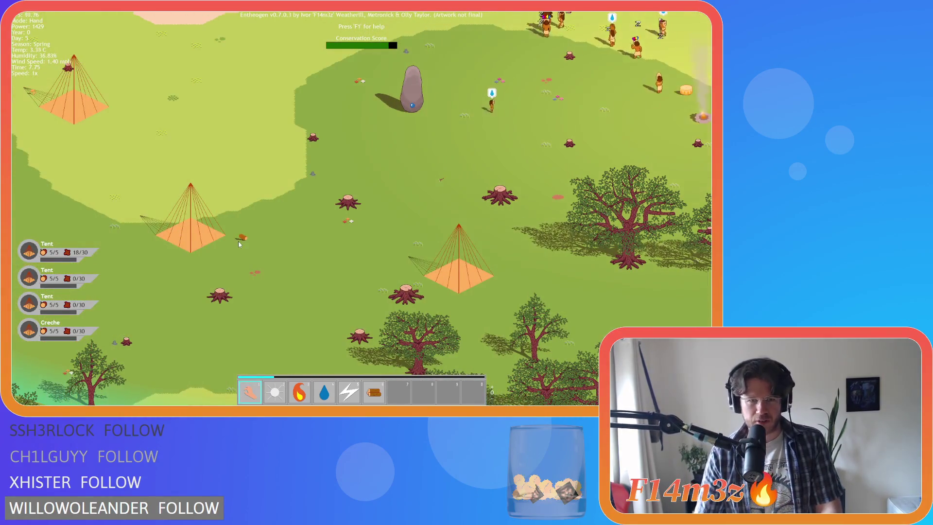
key(w)
key(d)
key(i)
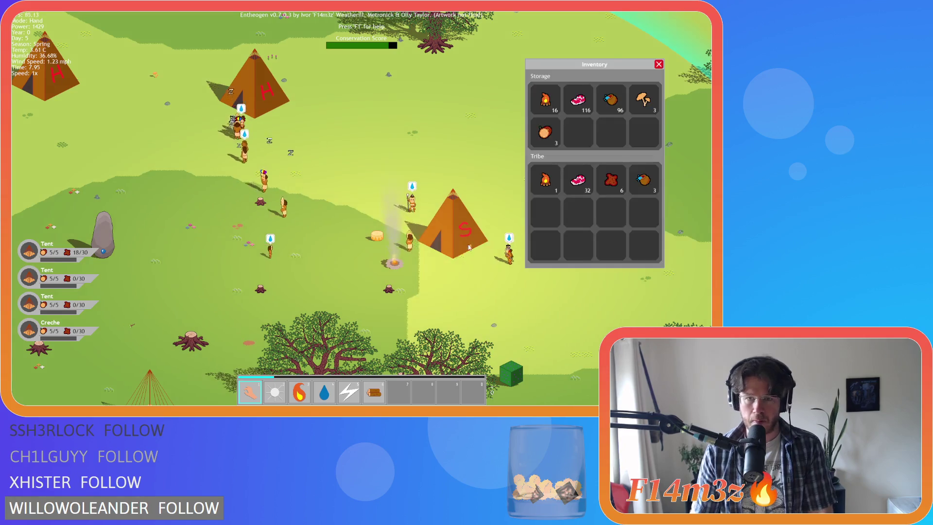
key(i)
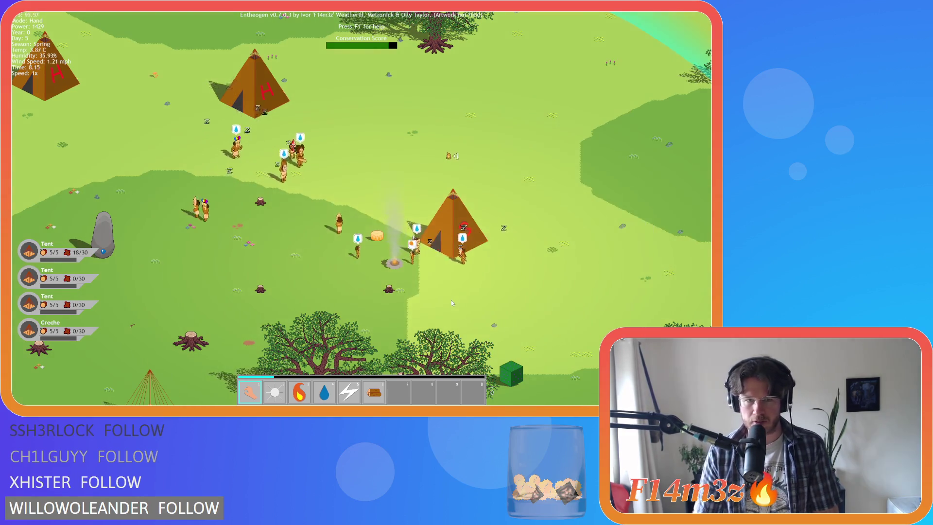
scroll(down, 3)
key(s)
key(d)
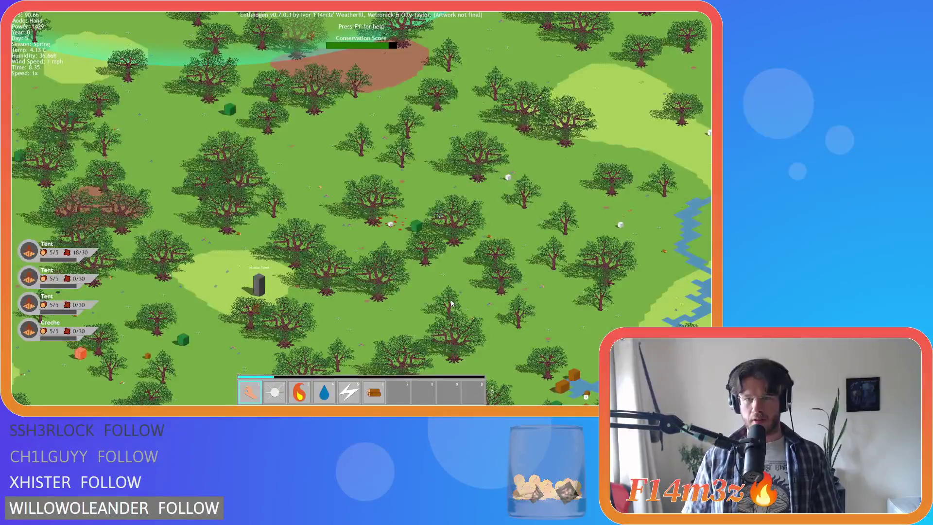
Step: Move the view to the river, then back toward the tents and stone, zooming in
key(d)
key(s)
key(w)
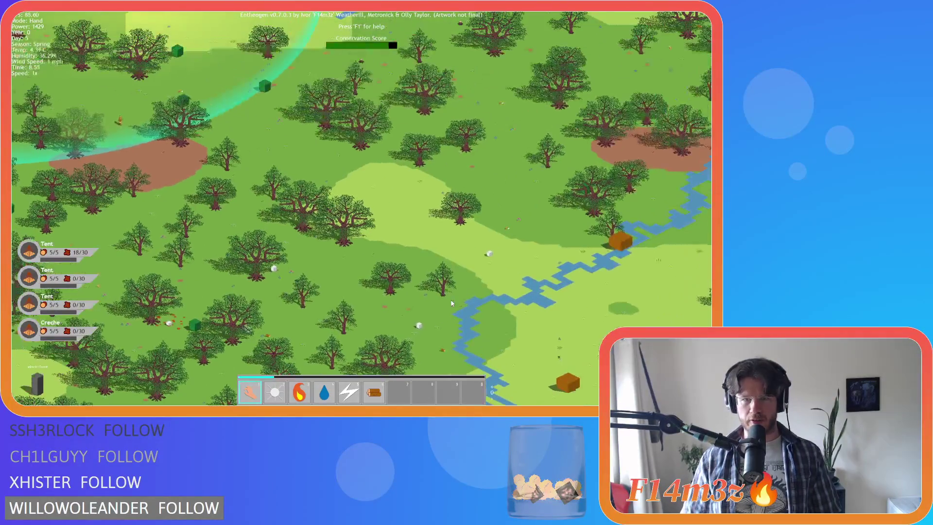
key(w)
key(a)
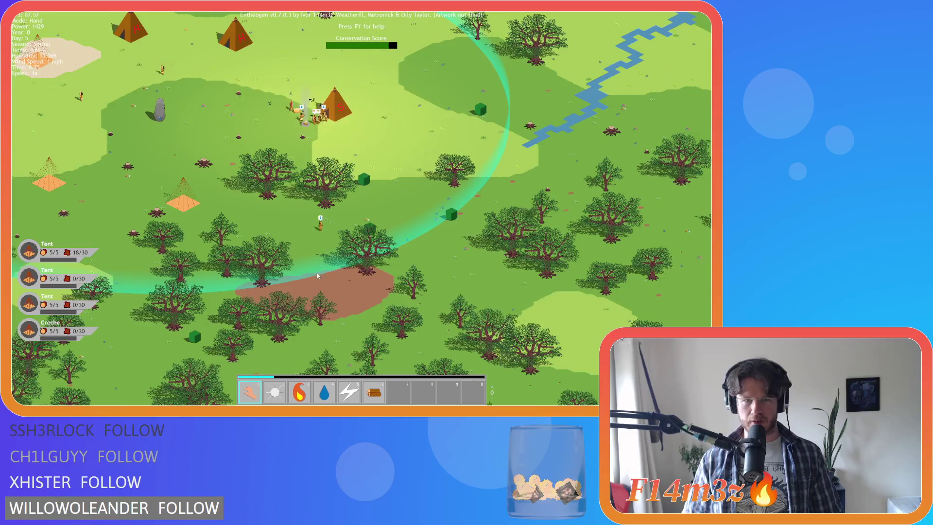
key(w)
key(a)
scroll(up, 3)
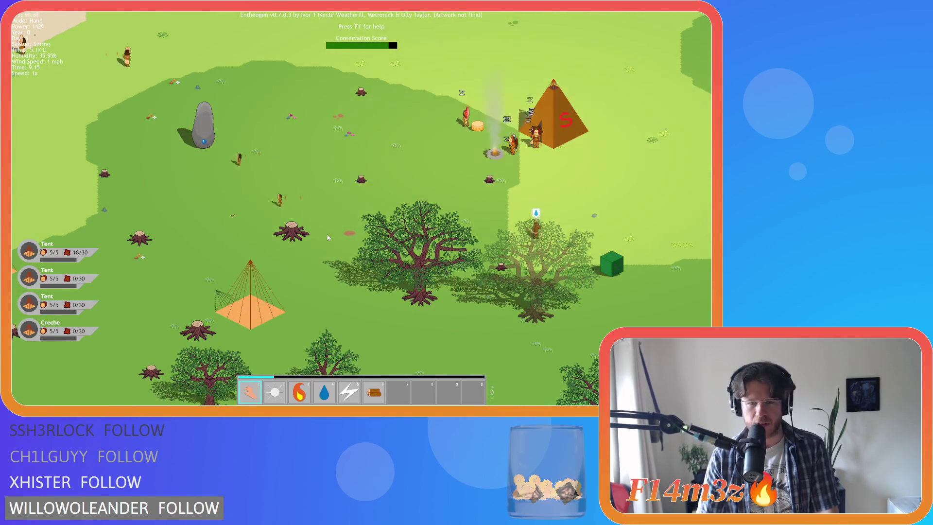
Step: Switch to the hand power and pan between the S tent and the worship stone
key(1)
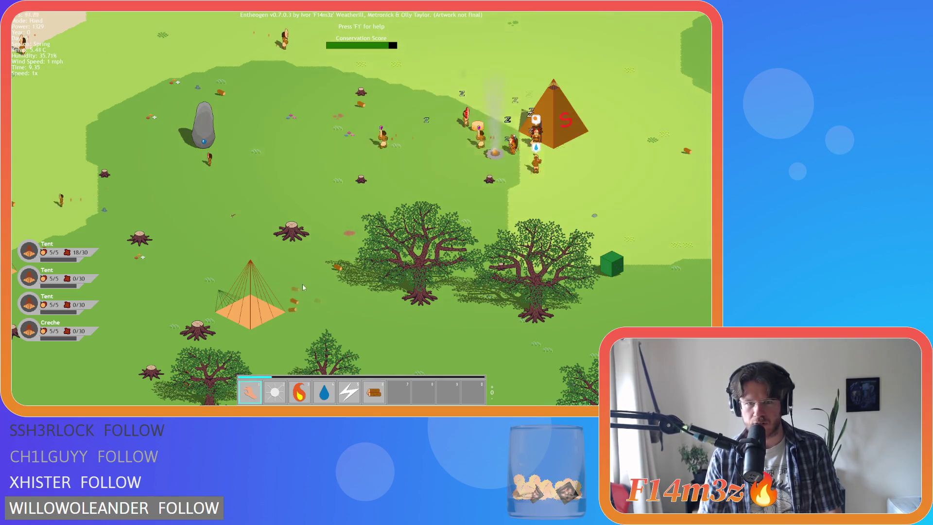
key(w)
key(a)
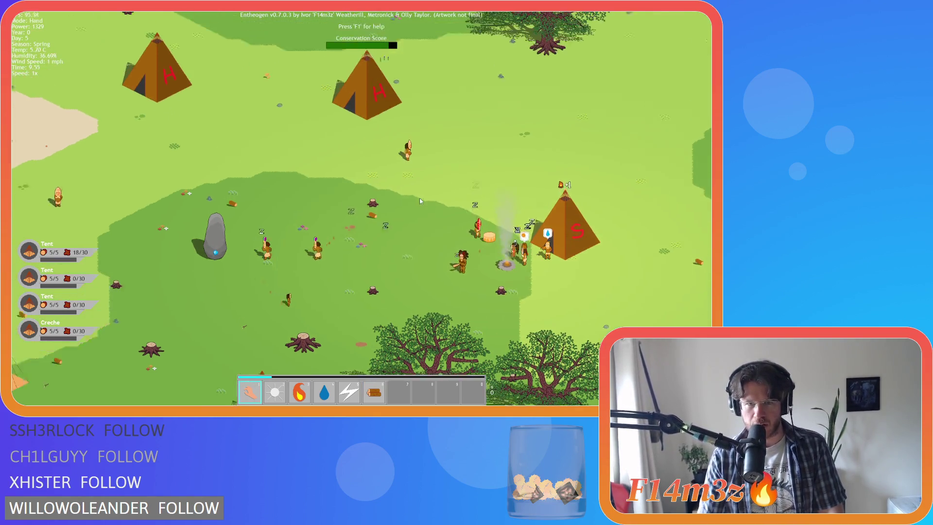
key(d)
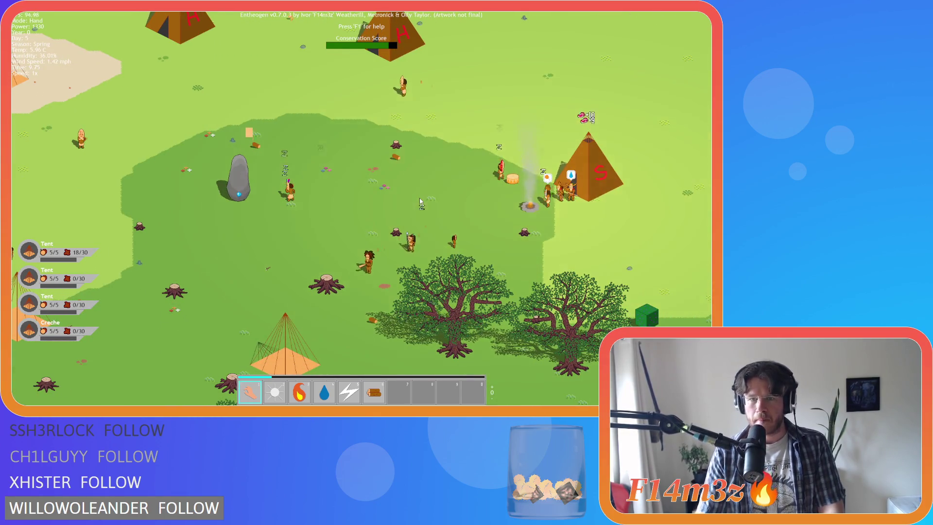
key(a)
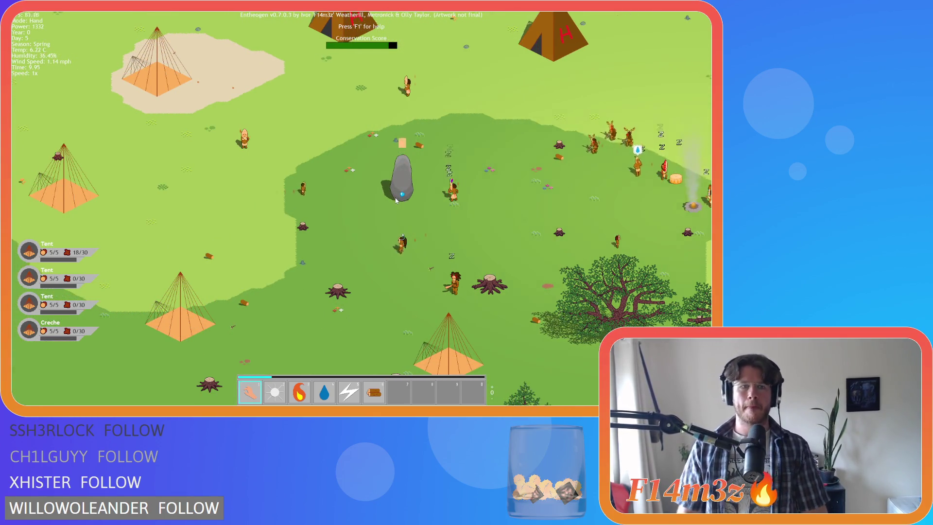
scroll(down, 3)
Step: Look over the beach, water, forest and river around the village, returning to the tents
key(w)
key(d)
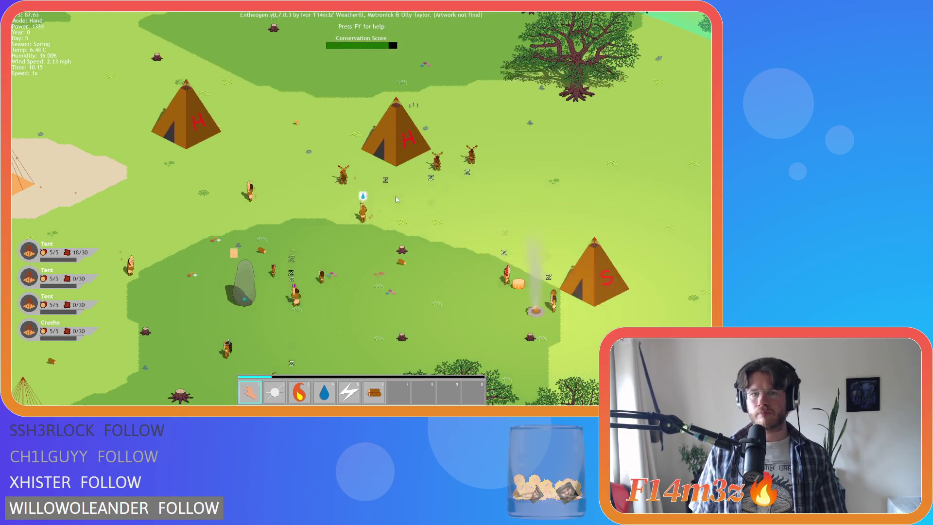
scroll(up, 3)
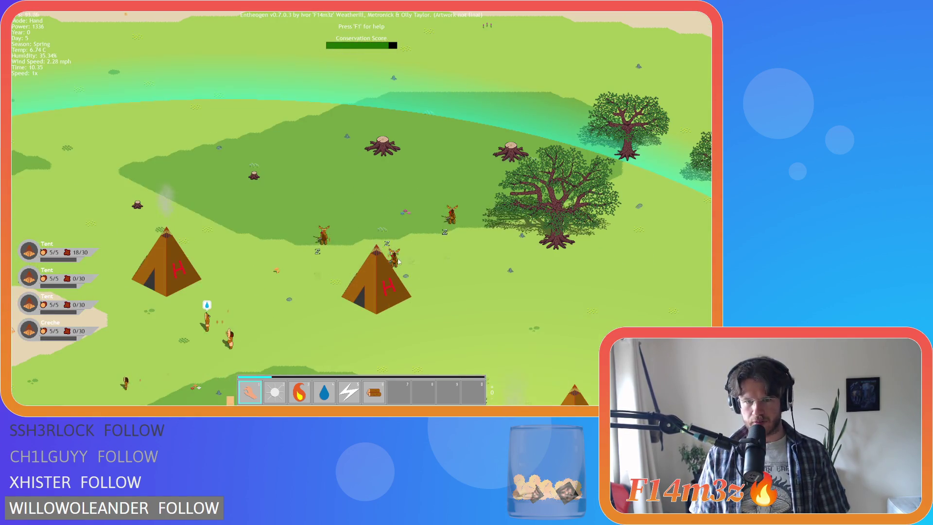
scroll(down, 3)
key(s)
key(d)
scroll(up, 3)
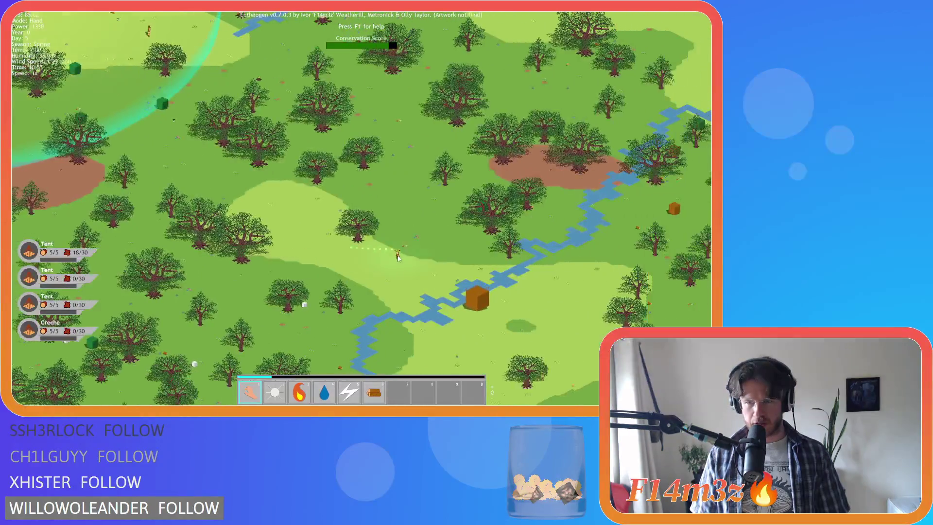
scroll(down, 3)
key(d)
key(w)
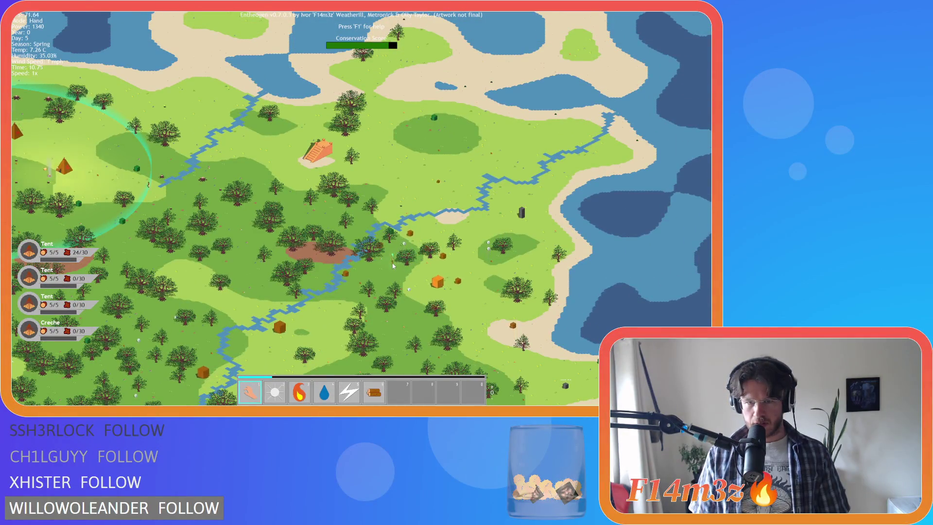
key(a)
scroll(up, 3)
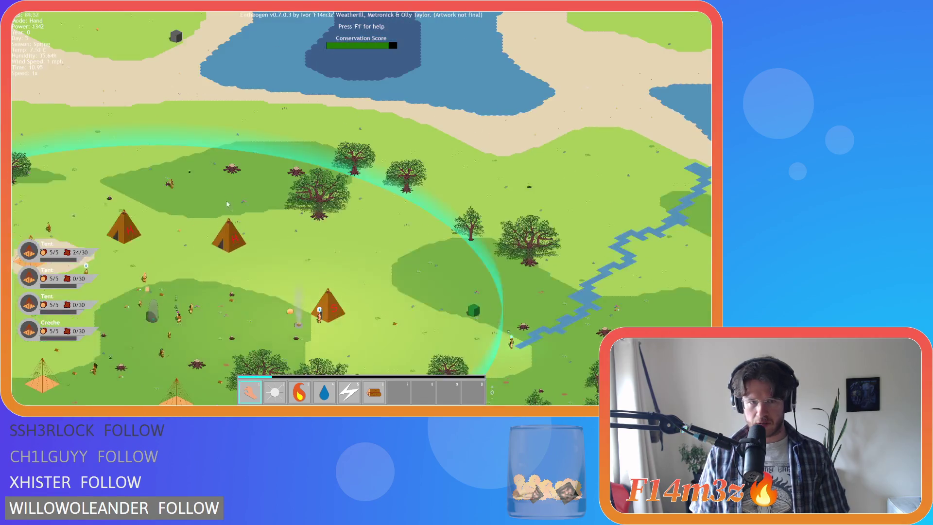
Step: Pan east over the forest toward the river and pyramid, zoom out wide, and pause
key(s)
key(d)
scroll(down, 3)
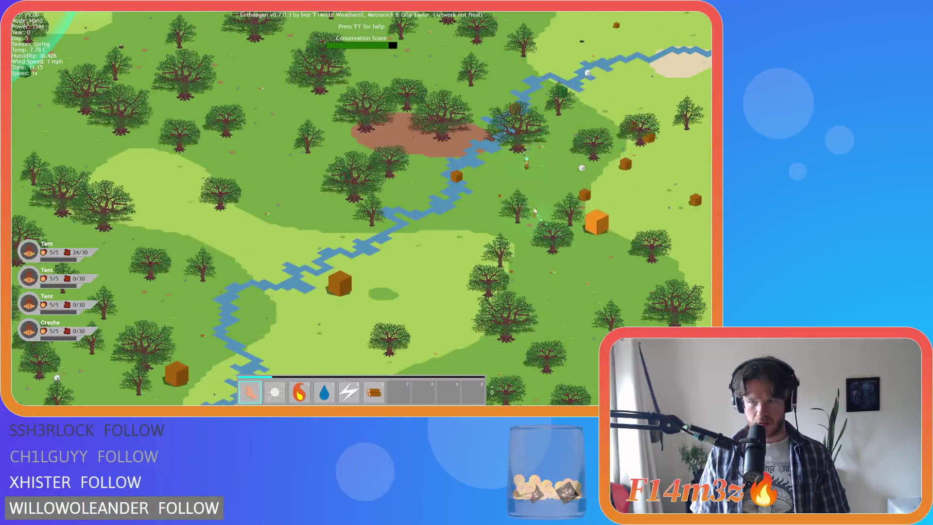
scroll(up, 3)
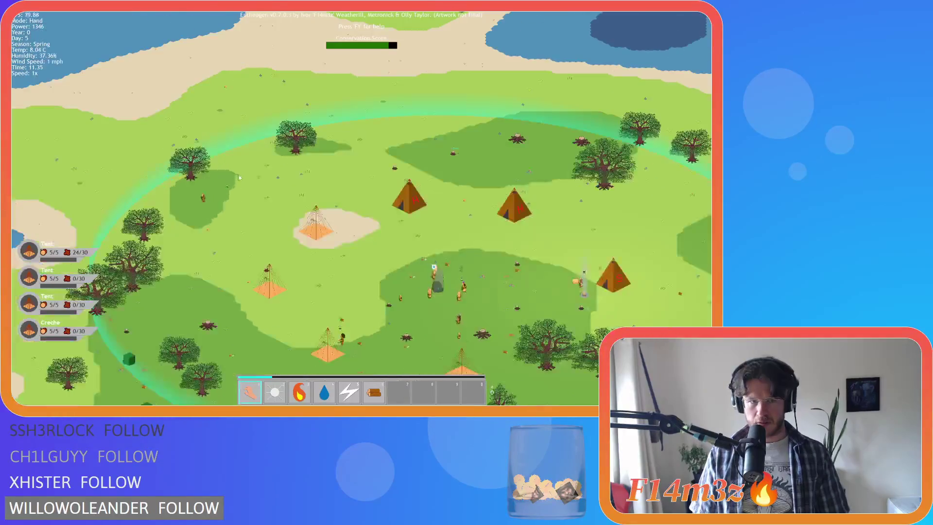
scroll(down, 3)
key(d)
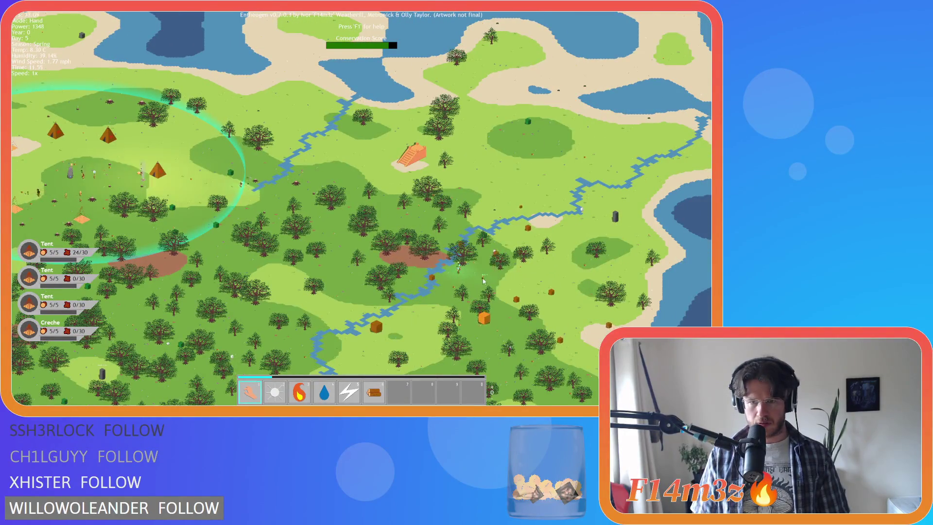
scroll(up, 3)
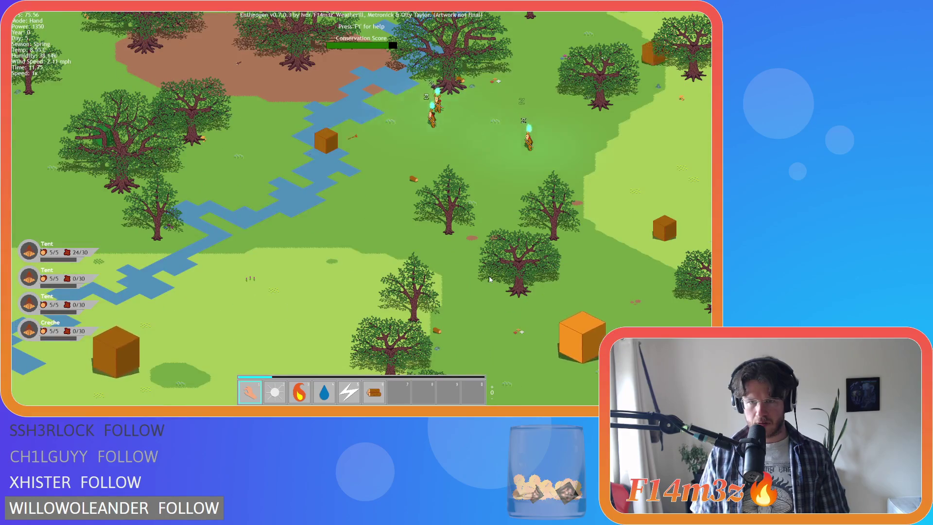
key(d)
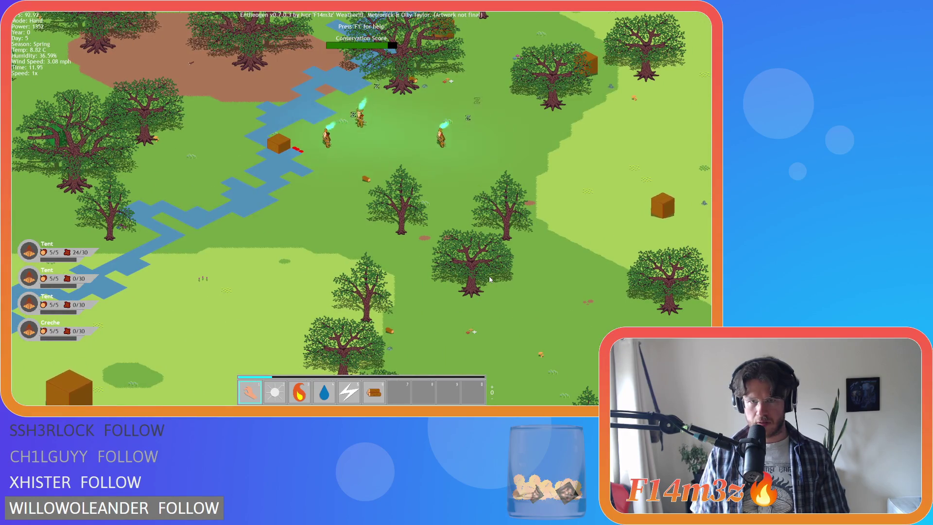
scroll(down, 3)
scroll(down, 3)
scroll(down, 3)
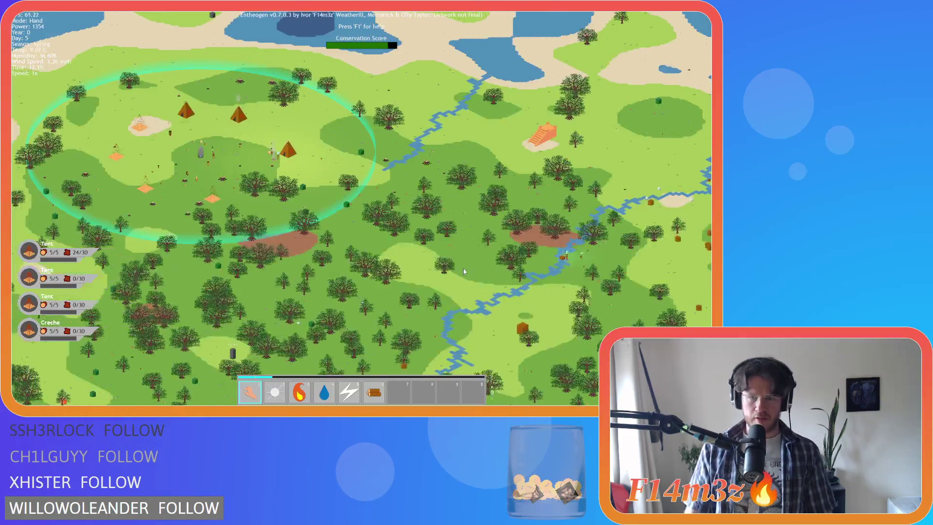
scroll(up, 3)
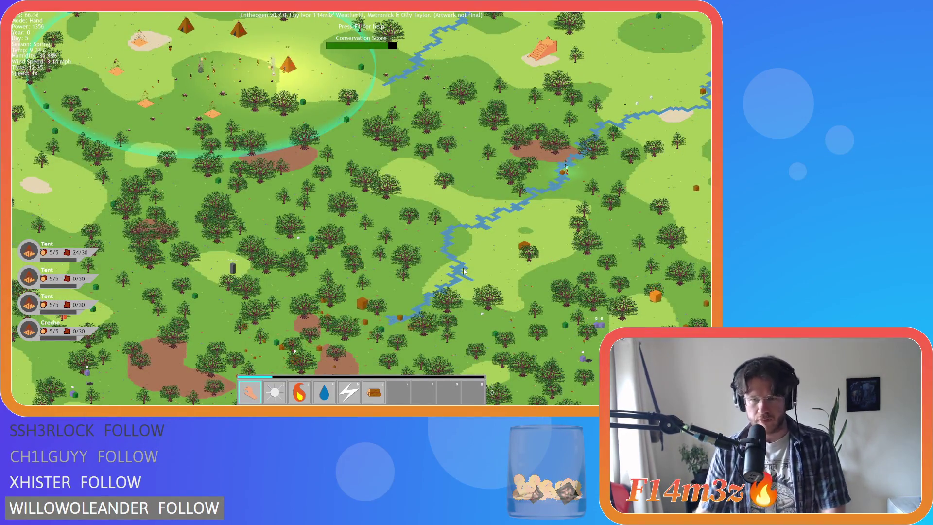
key(space)
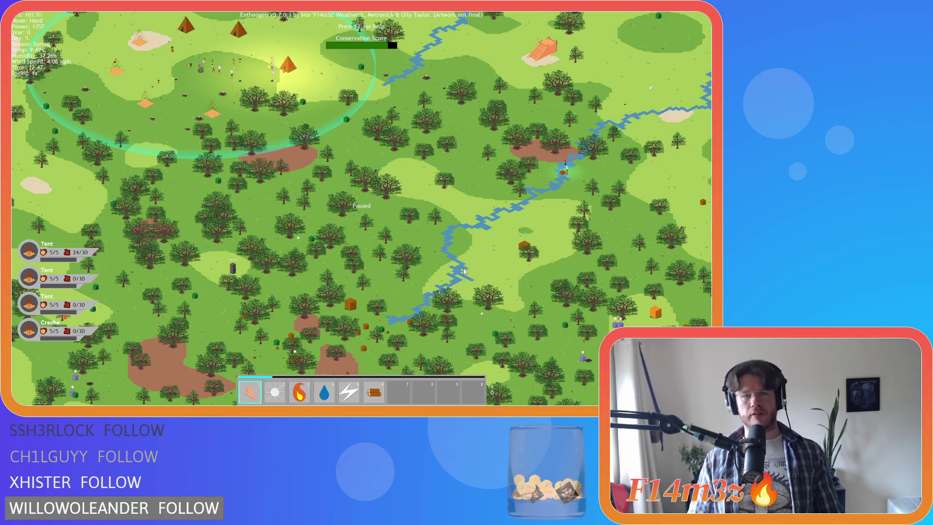
Step: Adjust the zoom and centre the paused view on the tent village
scroll(up, 3)
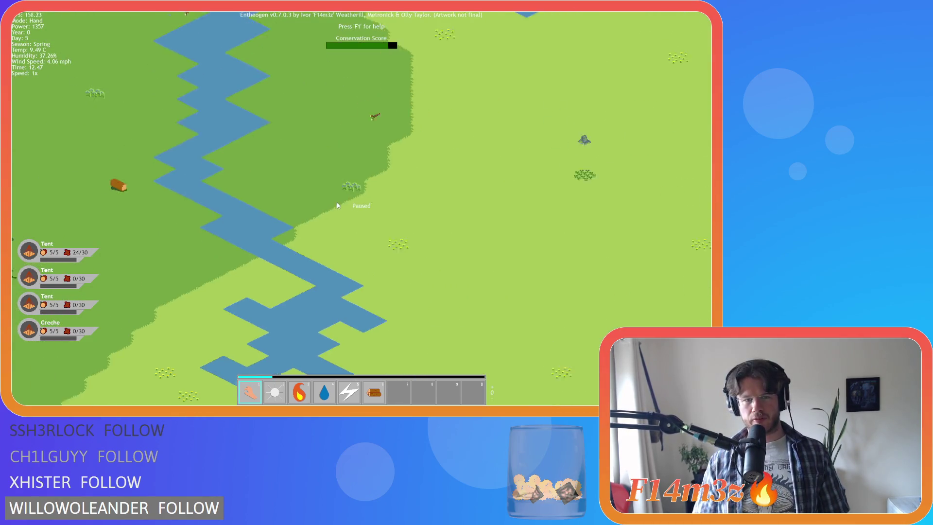
scroll(down, 3)
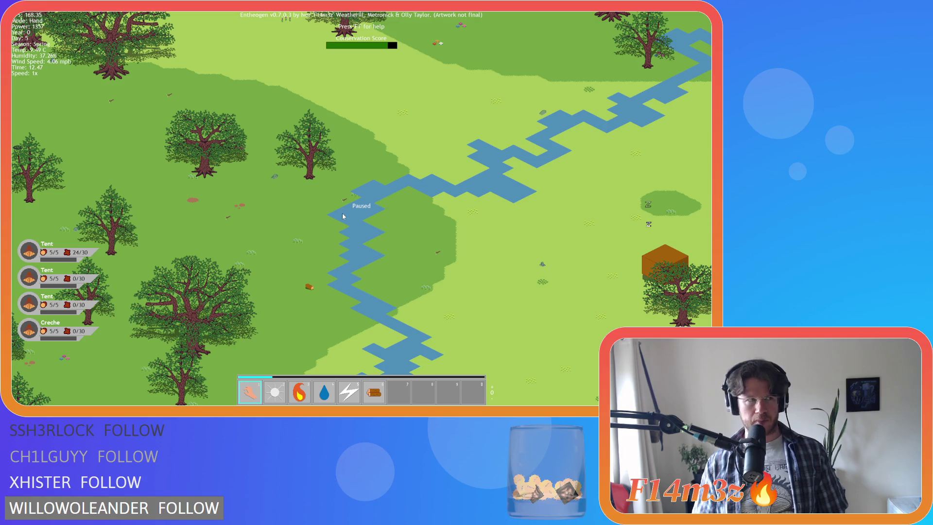
scroll(down, 3)
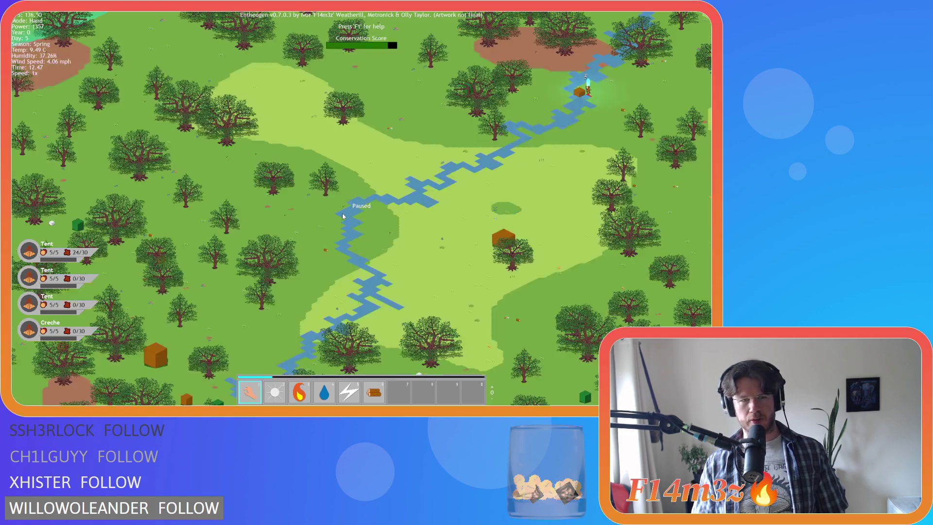
scroll(up, 3)
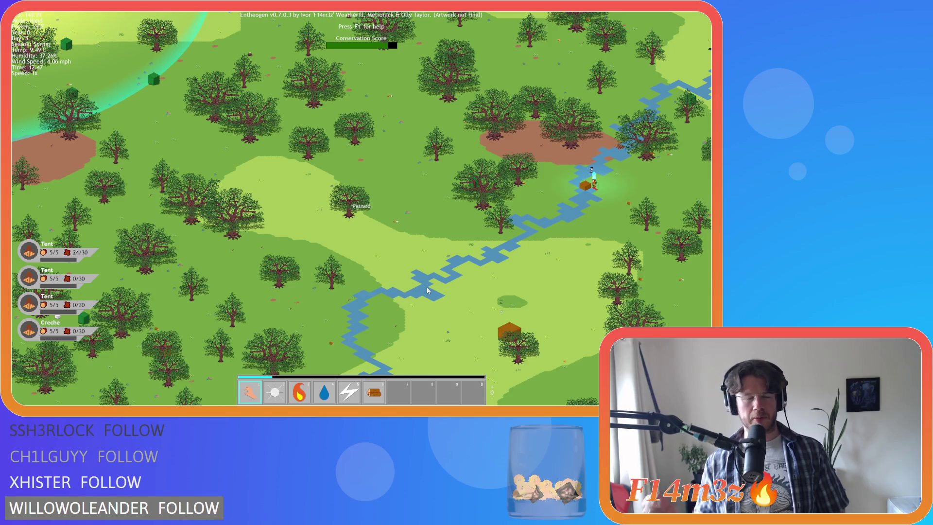
key(w)
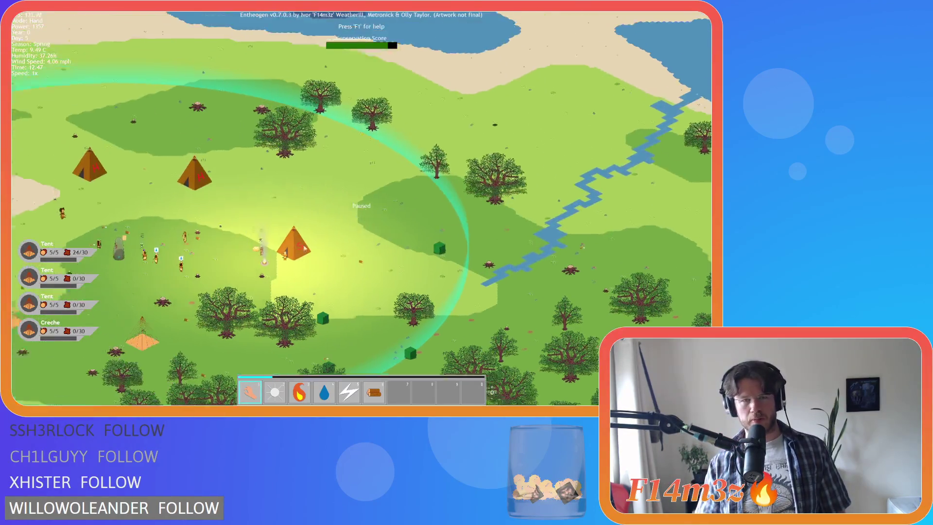
key(s)
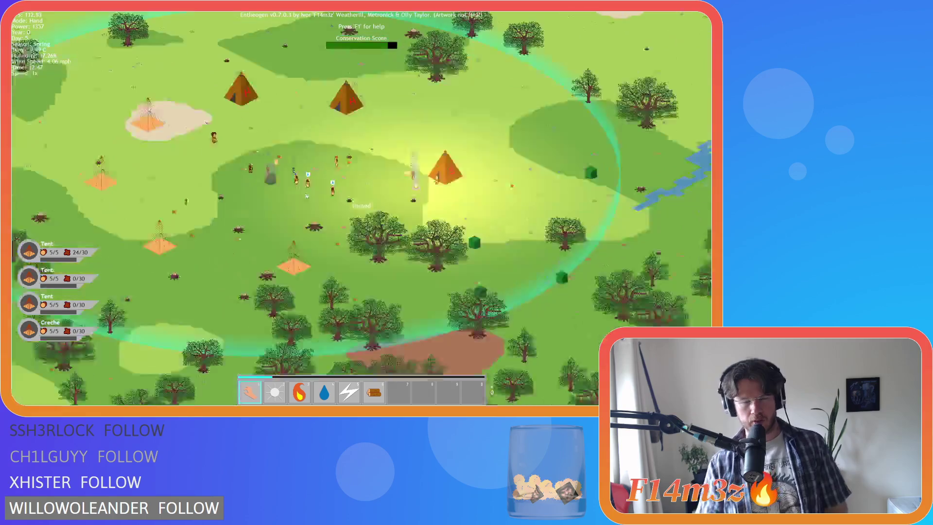
Step: Pan east and south over the forest and river, then back north-west toward the tents
key(d)
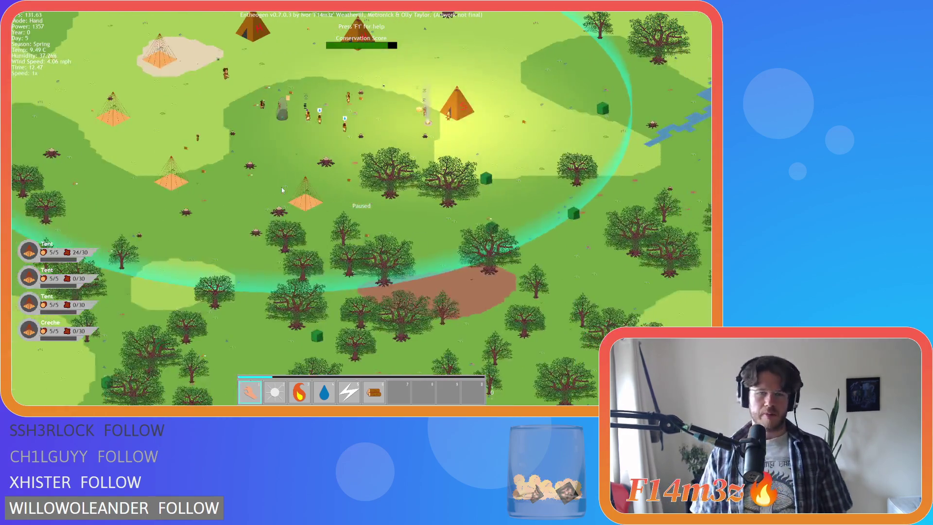
key(s)
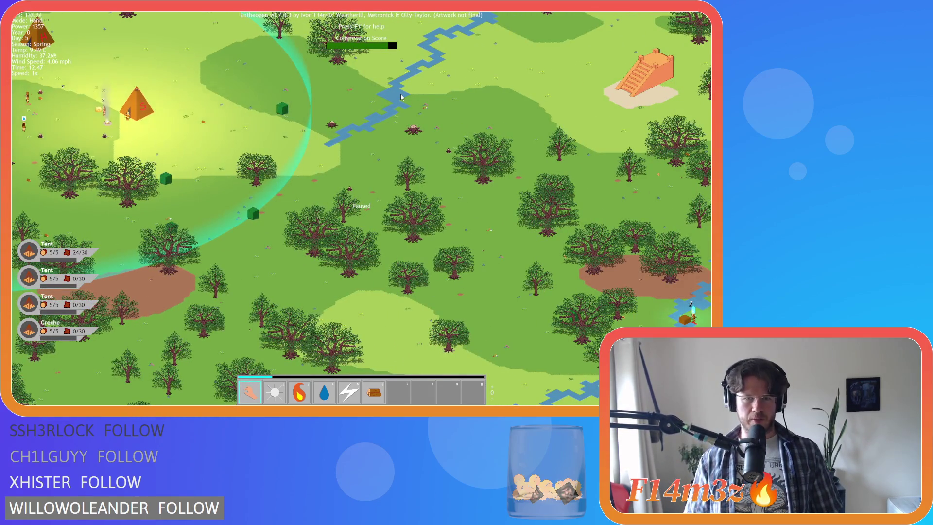
key(s)
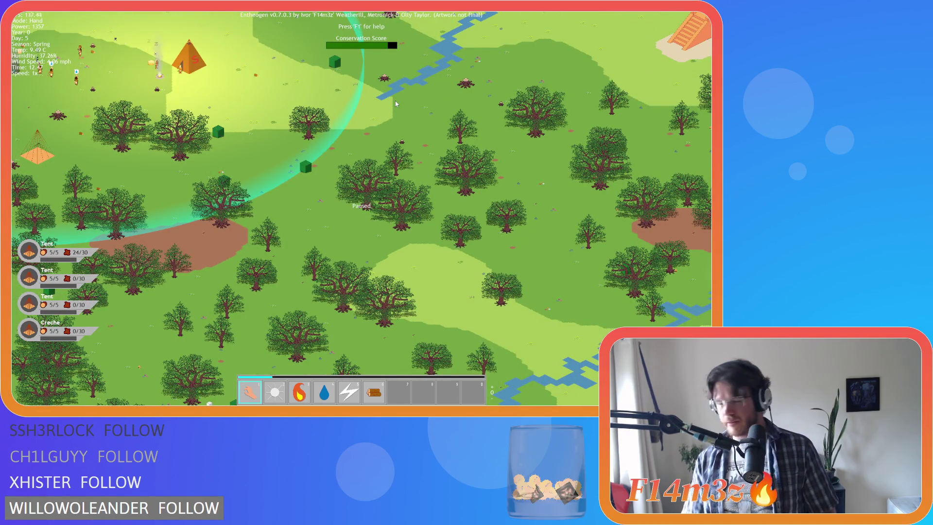
key(a)
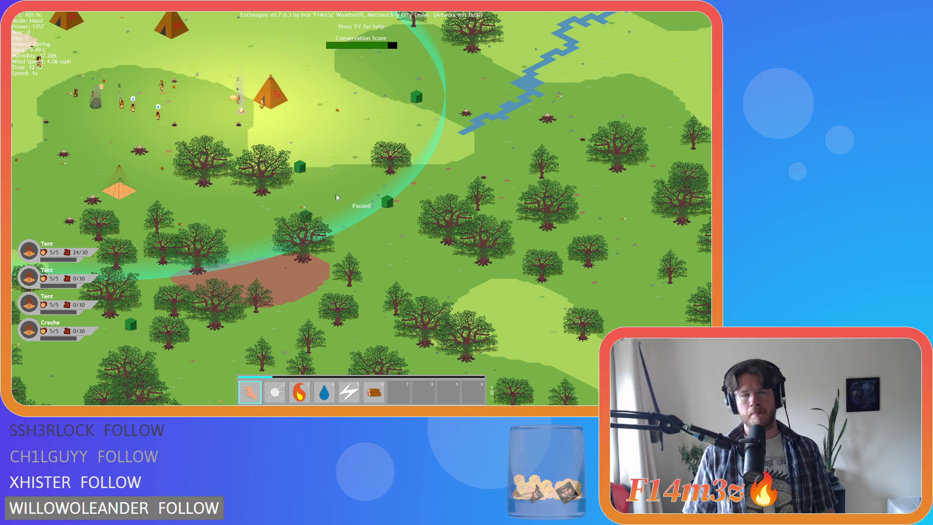
Step: Unpause the game and zoom in on the villager at the river
key(space)
scroll(down, 3)
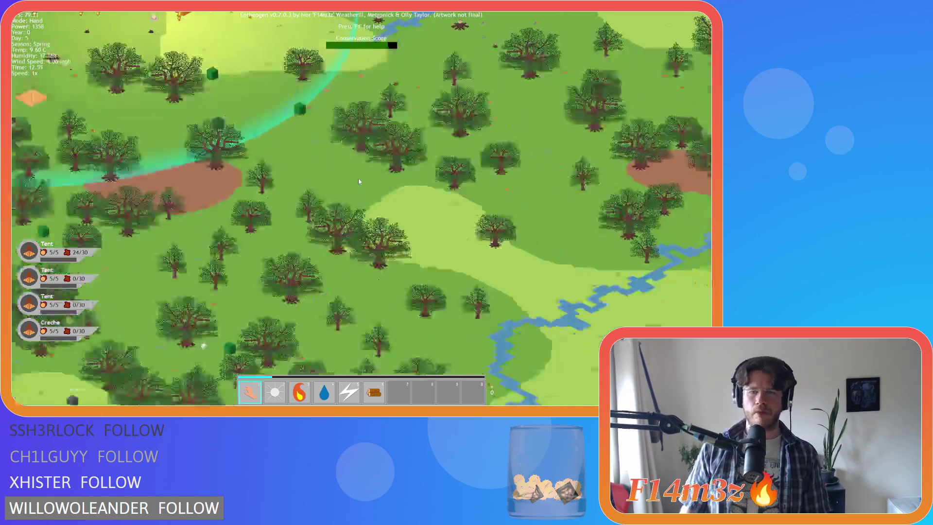
scroll(up, 3)
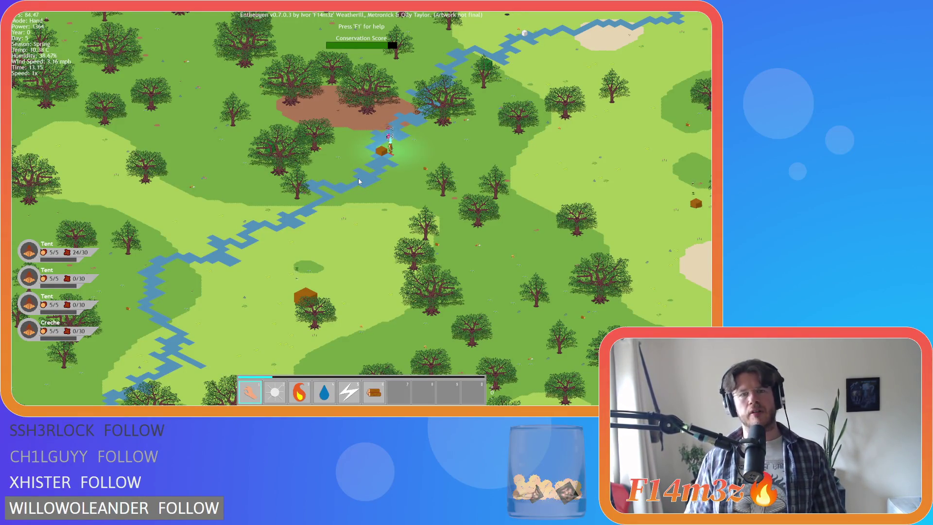
scroll(up, 3)
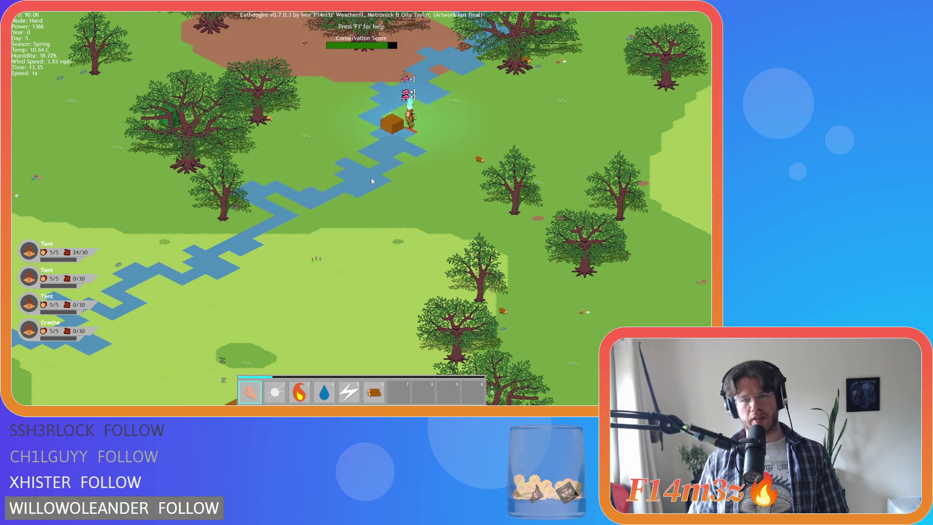
scroll(up, 3)
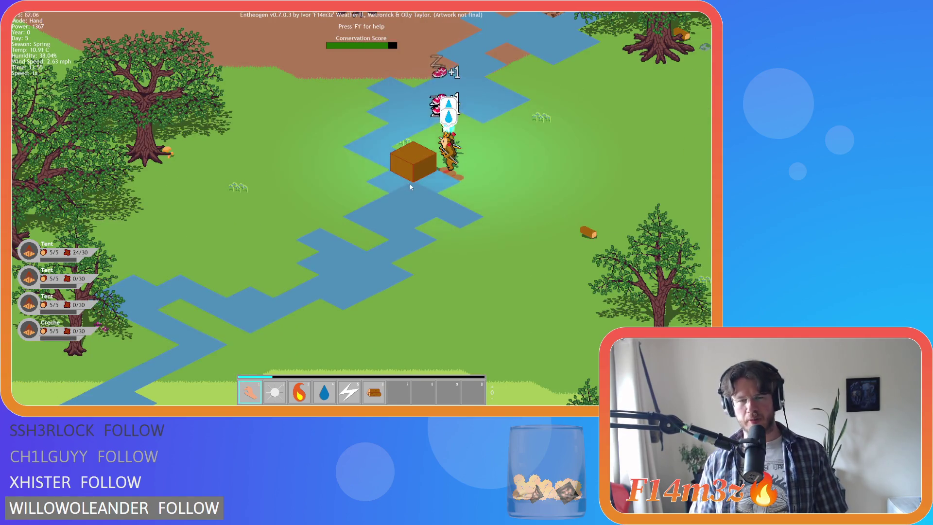
scroll(down, 3)
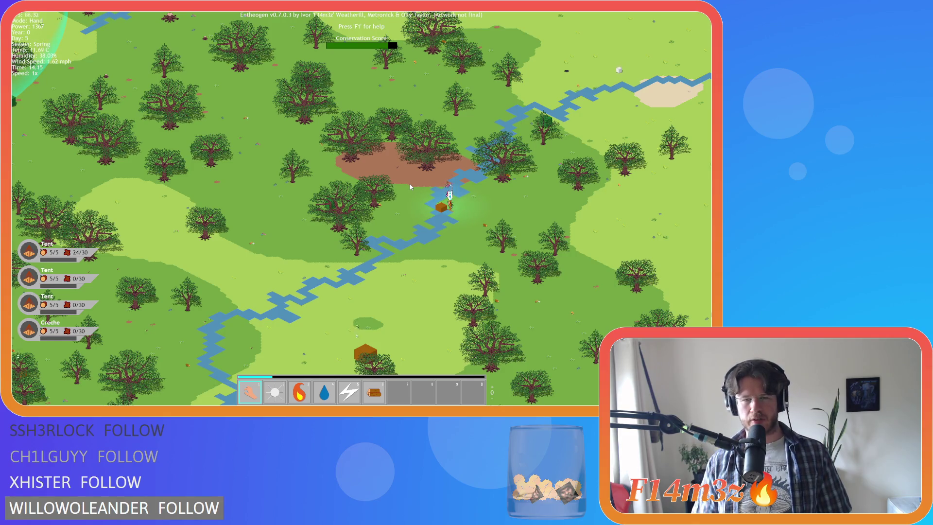
Step: Follow the villager along the river, then pan back west to the tent village and worship stone
key(s+d)
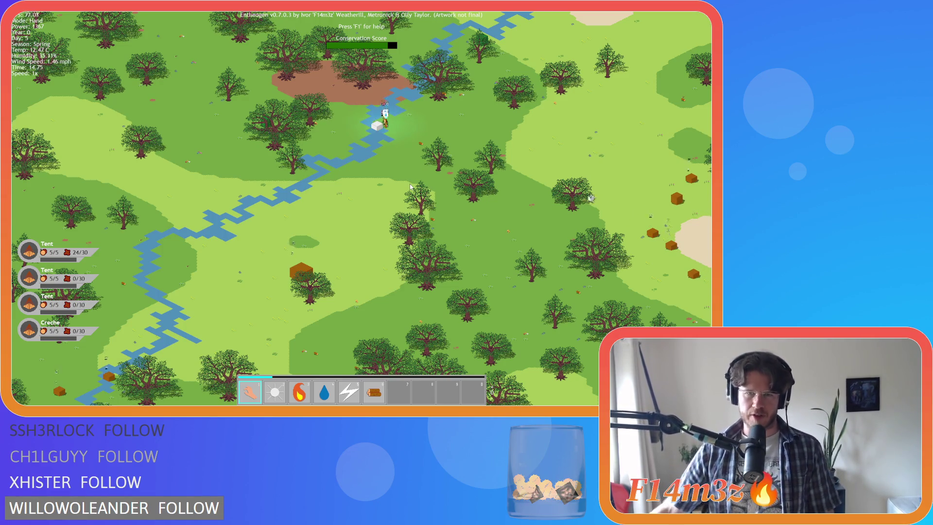
key(w+a)
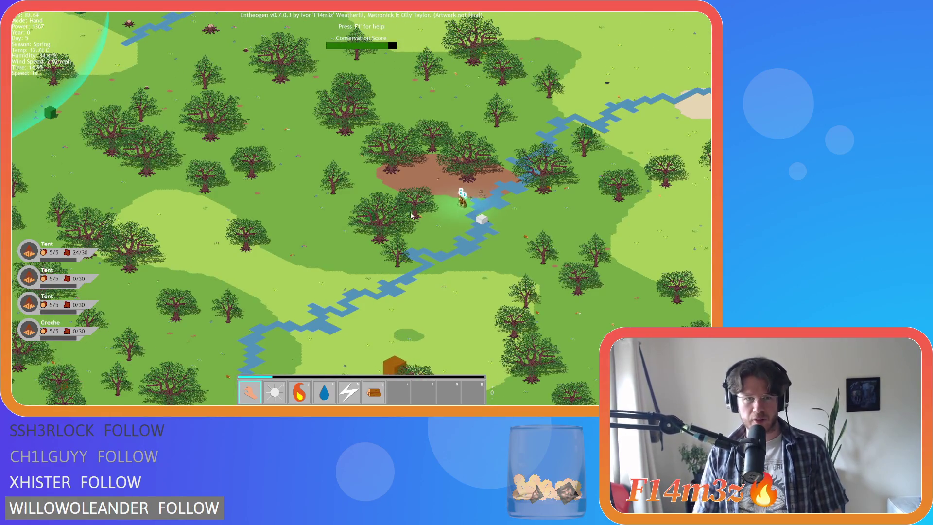
key(w+a)
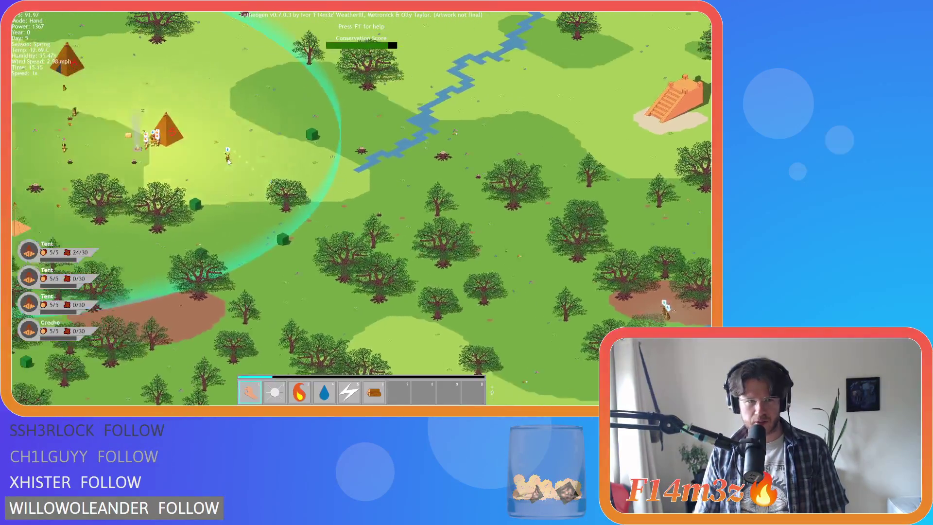
key(s+d)
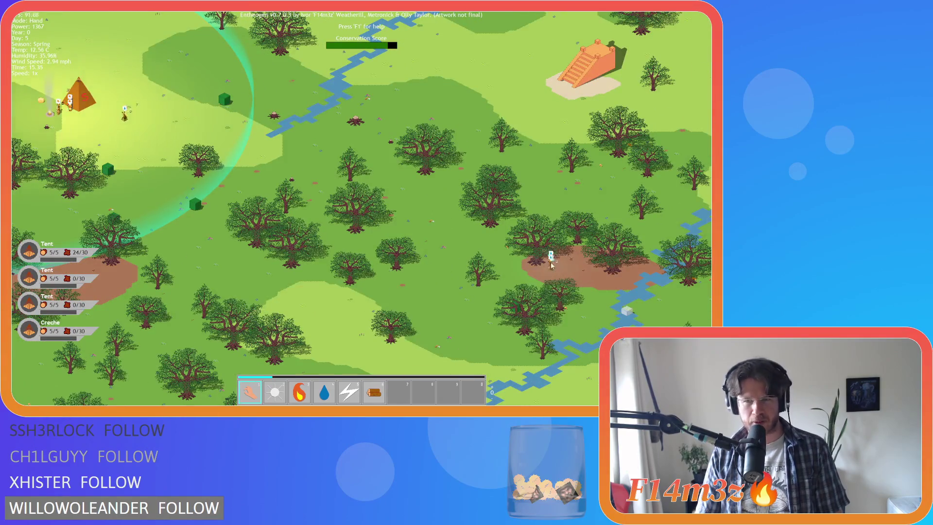
key(w+a)
key(a)
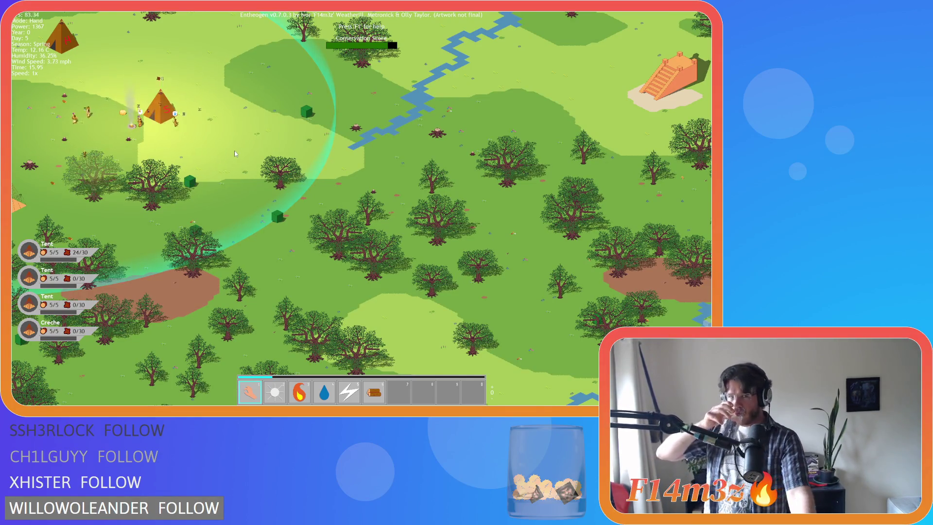
key(a)
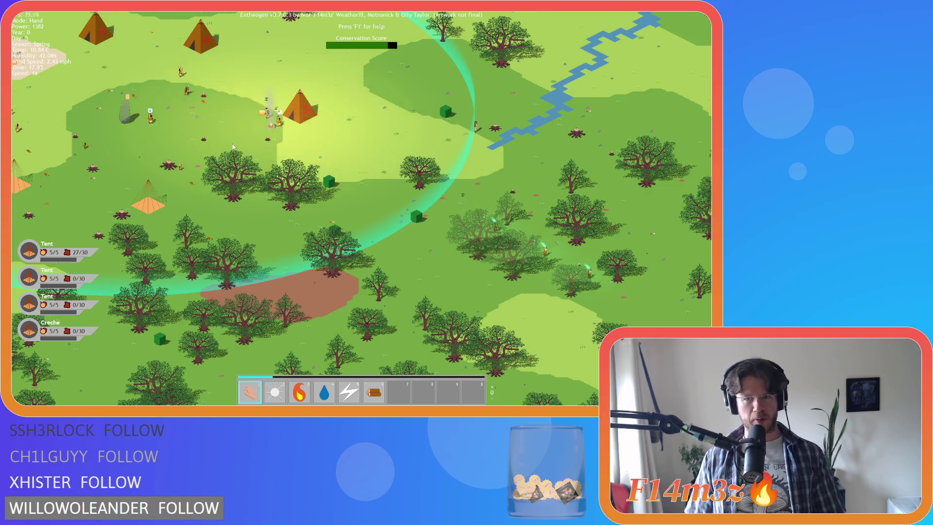
Step: Pan east over the forest and along the river, ending near the worship stone
key(d)
key(d)
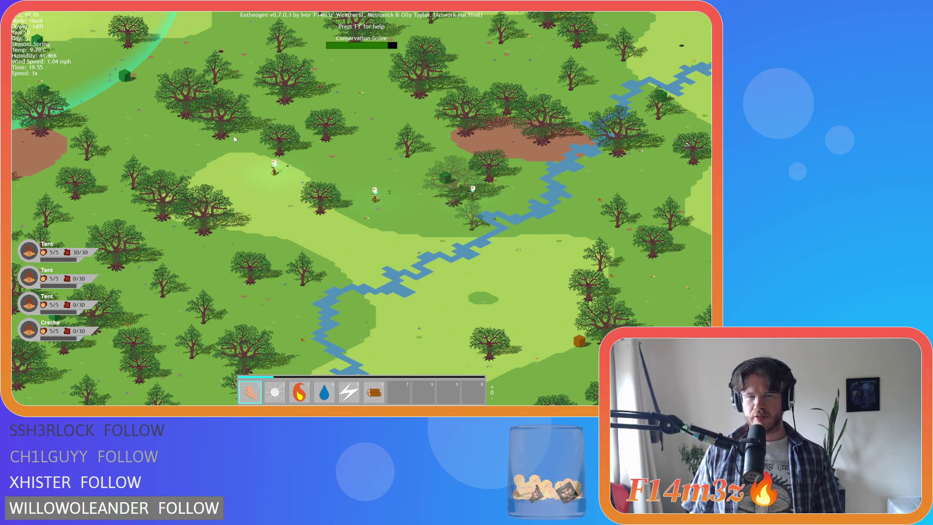
key(w)
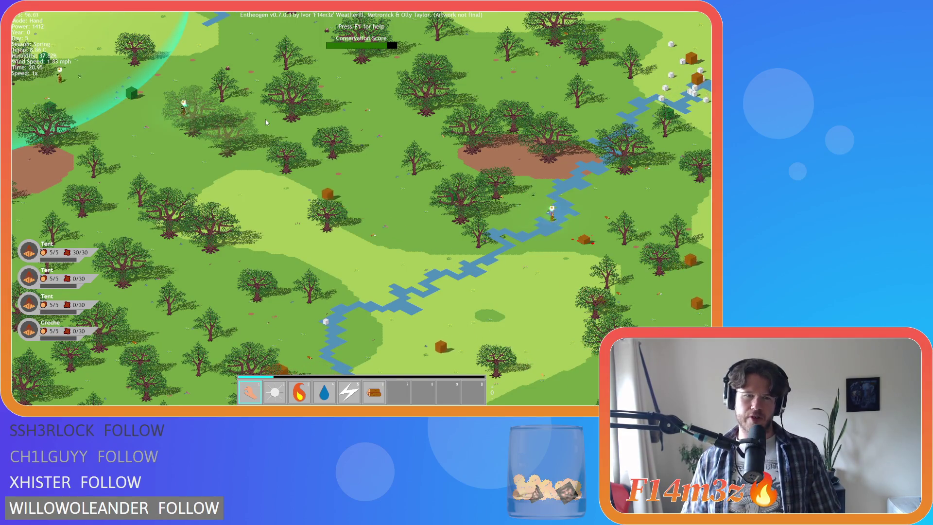
key(s)
key(w)
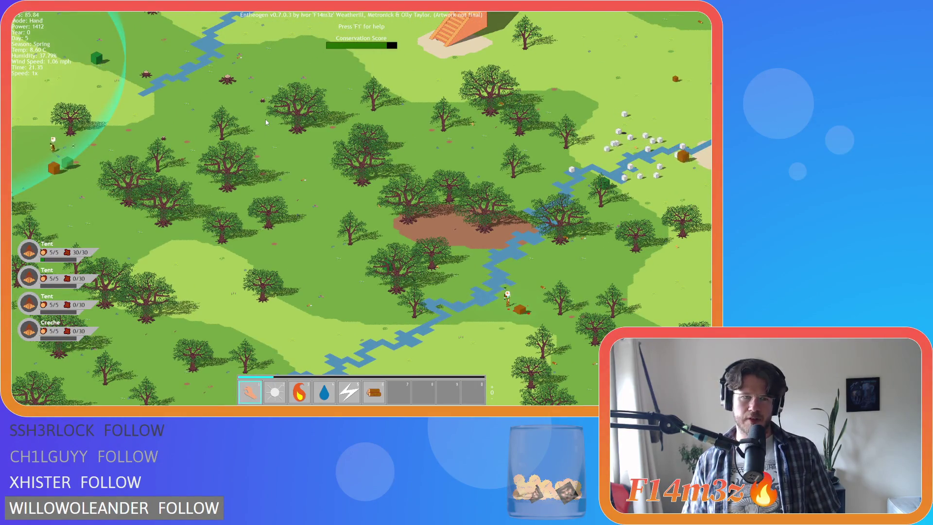
key(a)
key(a)
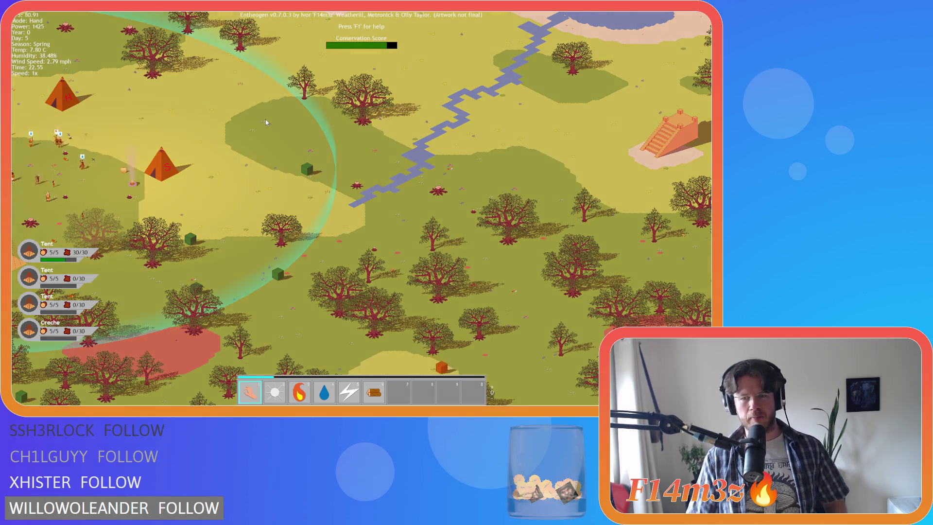
Step: Pan south-east from the village to the villager working at the river
key(Down)
key(Right)
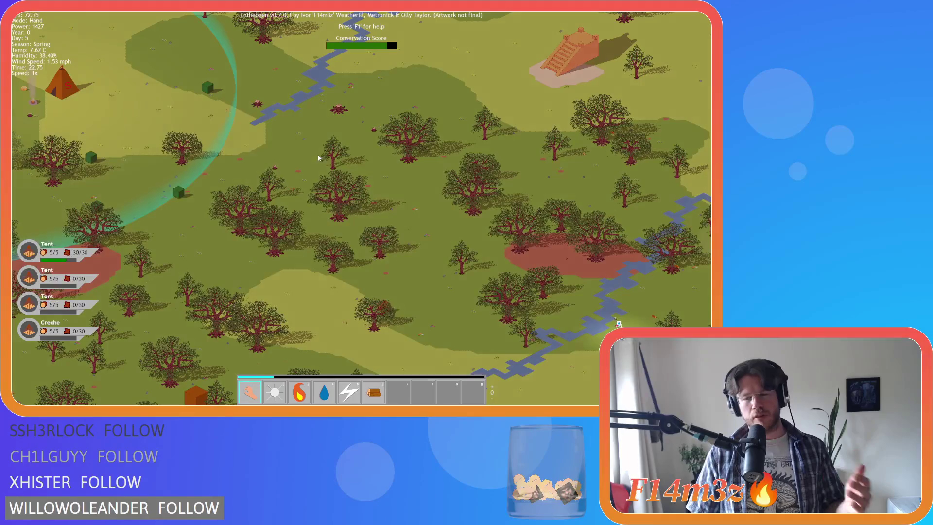
key(Down)
key(Right)
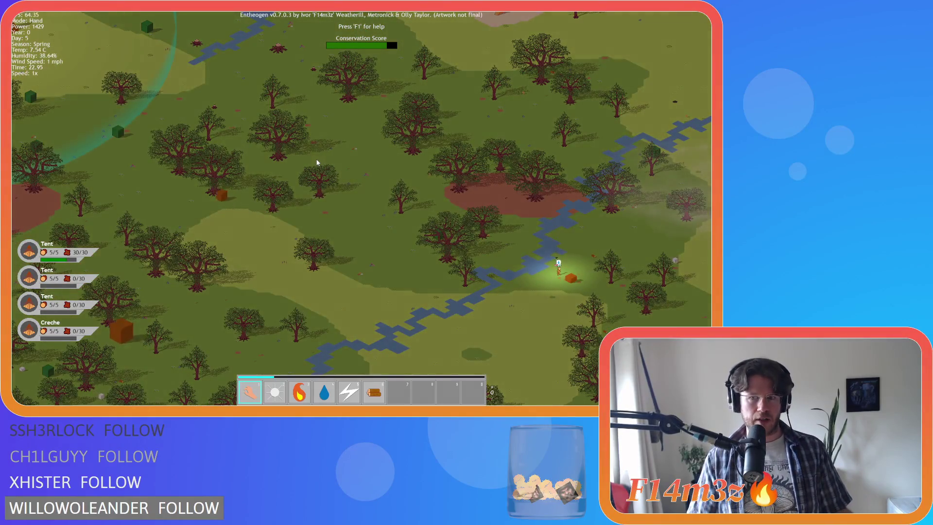
key(Down)
key(Right)
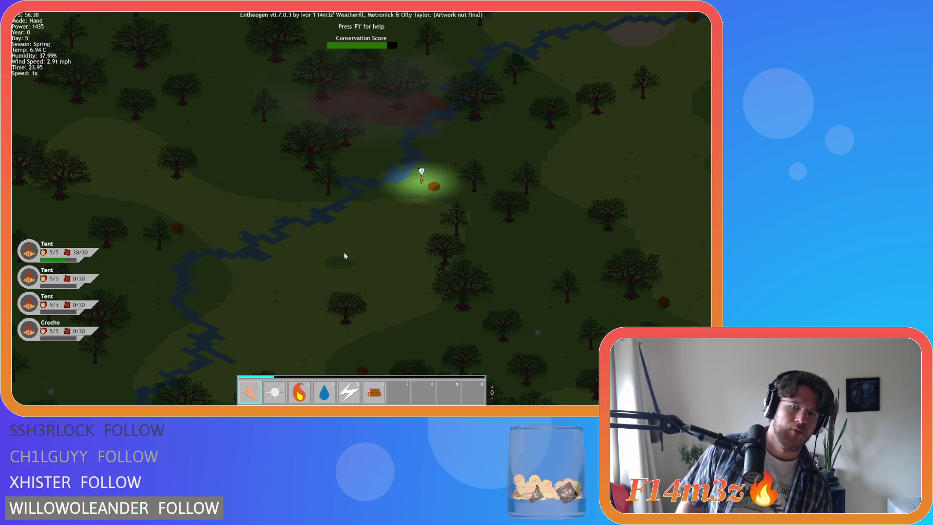
Step: Zoom out and back in, framing the lit tent village, then return to it from the river
scroll(down, 3)
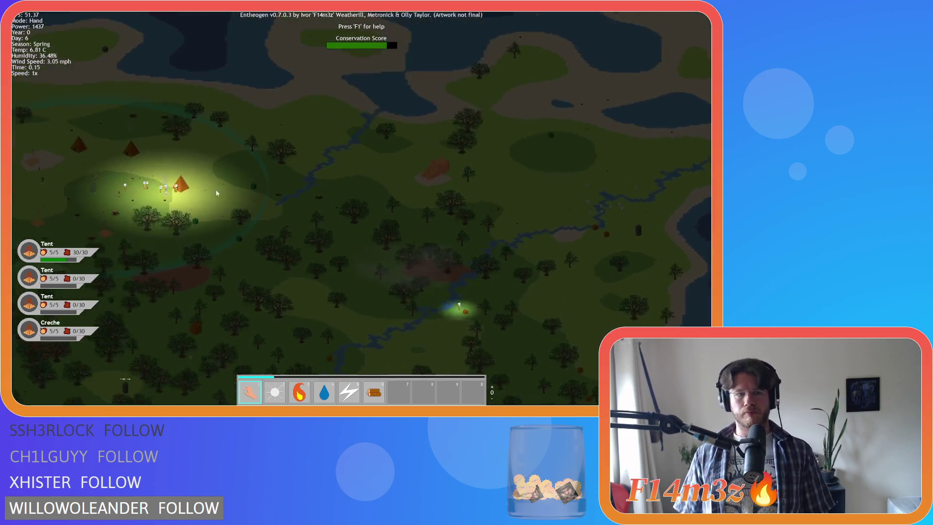
scroll(up, 3)
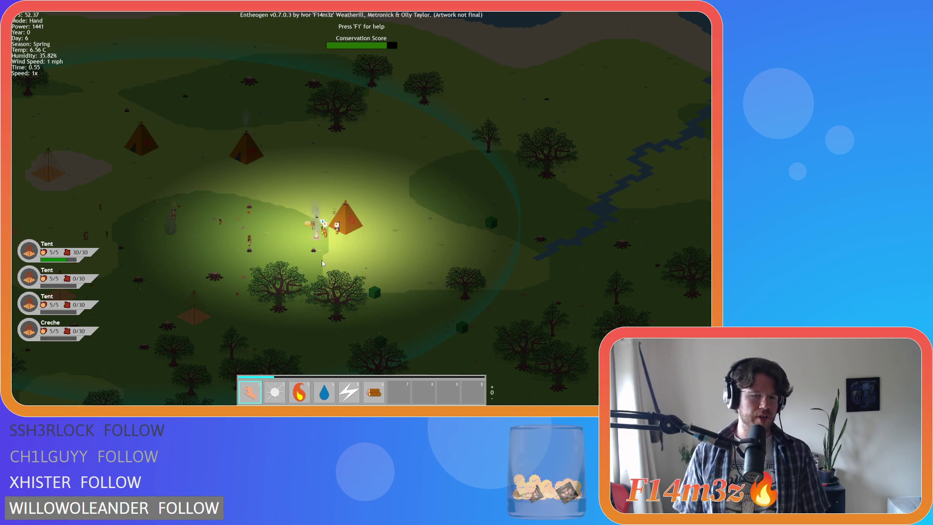
key(s)
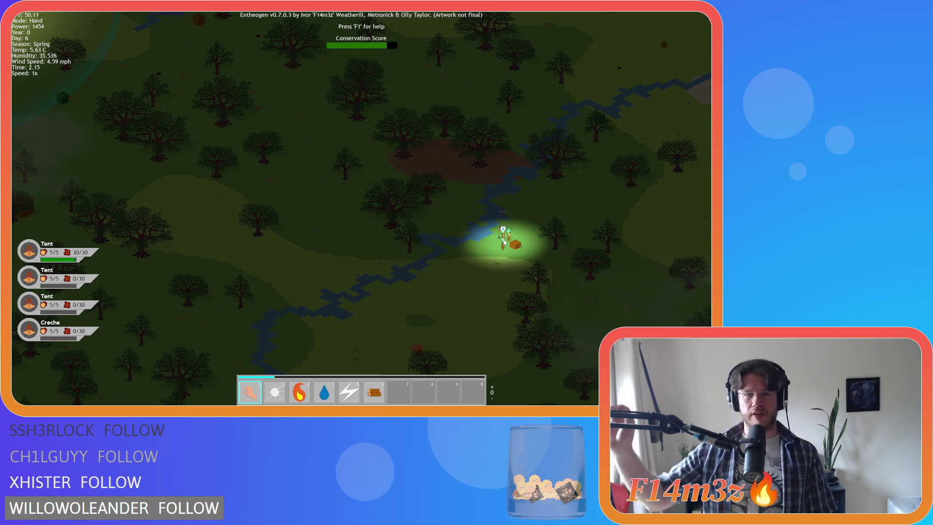
key(Up)
key(Left)
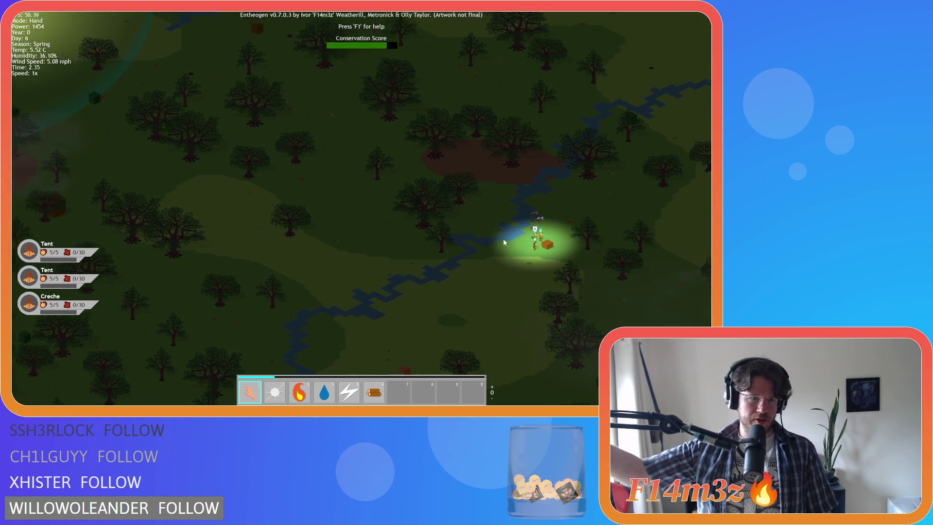
Step: Pan across the tent village and south-east past it to reveal another campsite and beyond
key(Left)
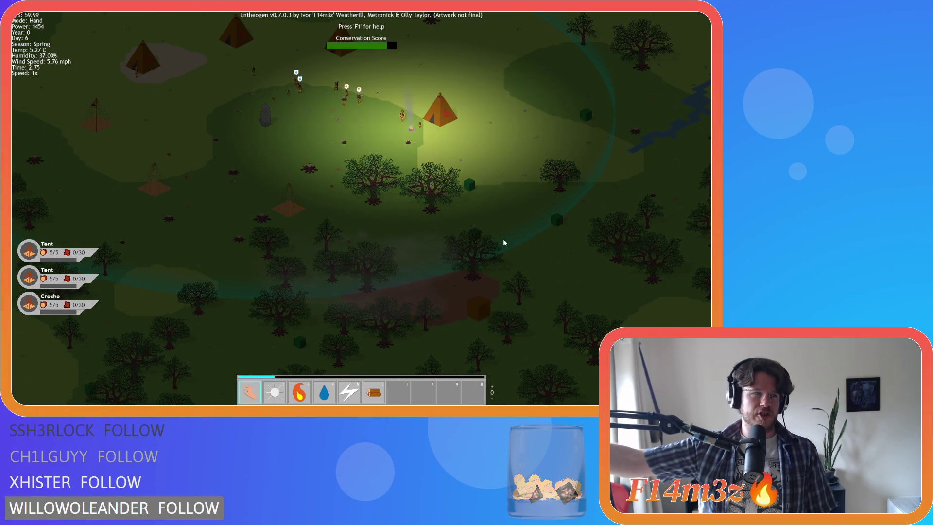
key(Up)
key(Right)
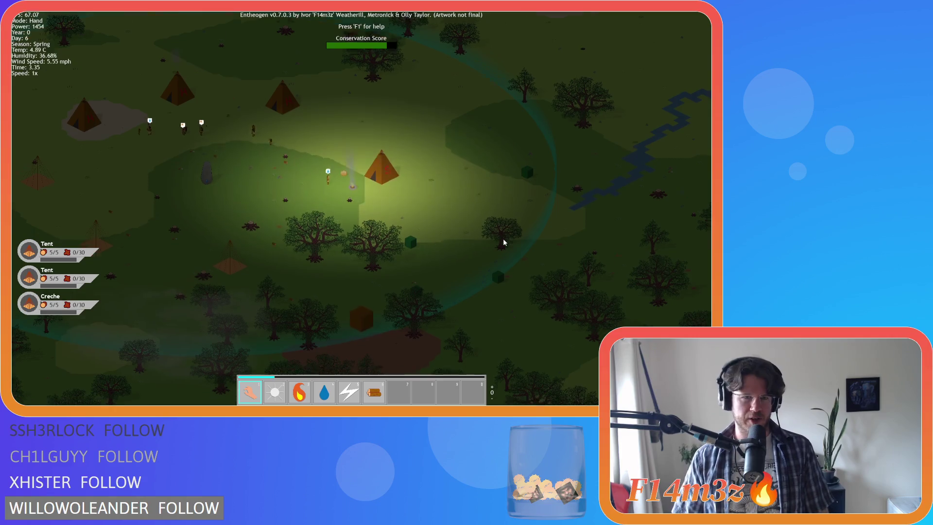
key(Down)
key(Right)
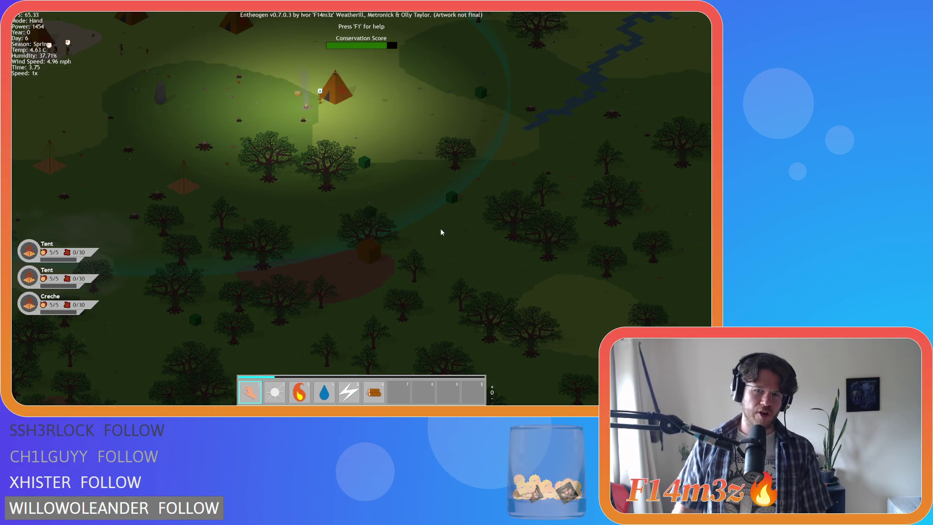
key(Down)
key(Right)
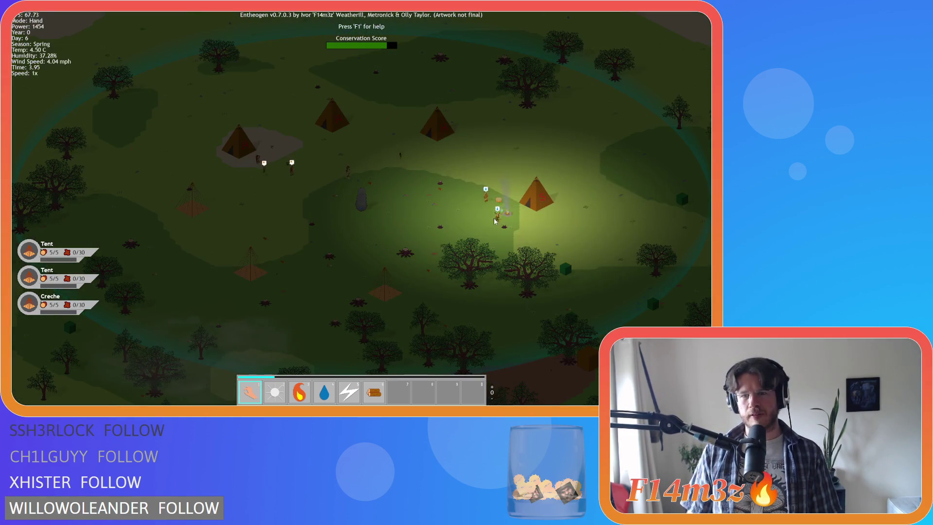
key(Down)
key(Right)
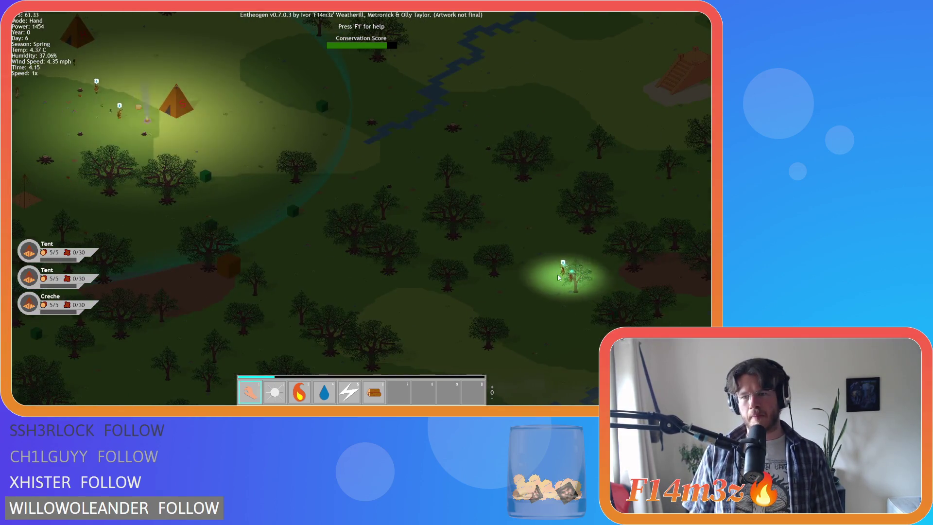
Step: Recentre the tent camp, then follow the villagers east toward the river
key(Left)
key(Up)
key(Right)
key(Down)
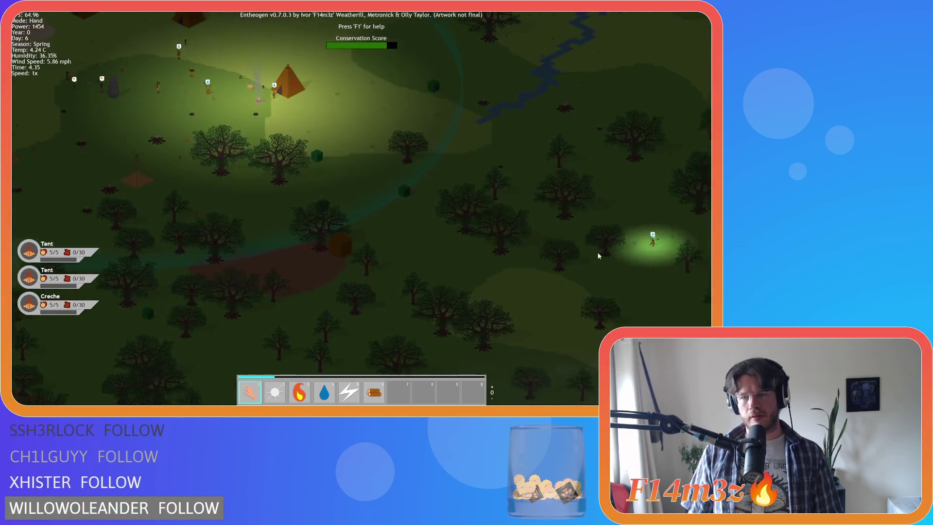
key(Left)
key(Up)
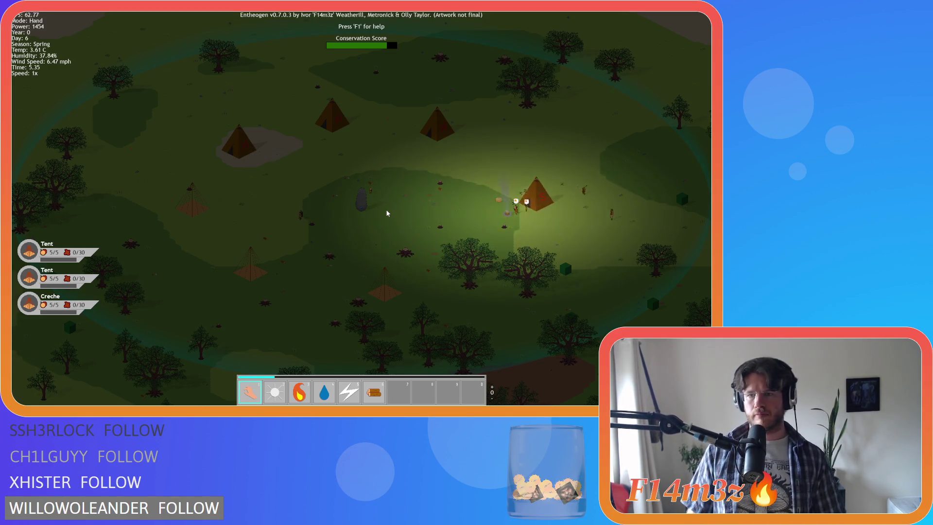
key(d)
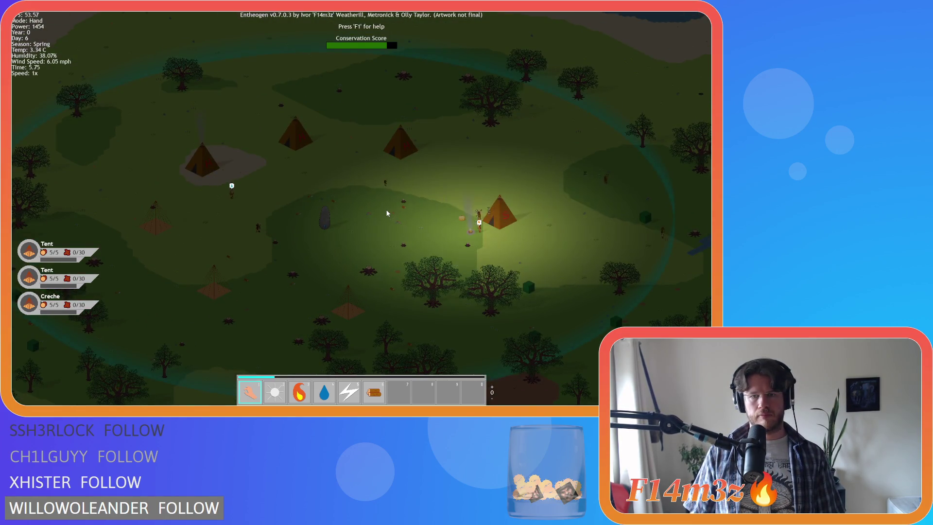
key(d)
key(d)
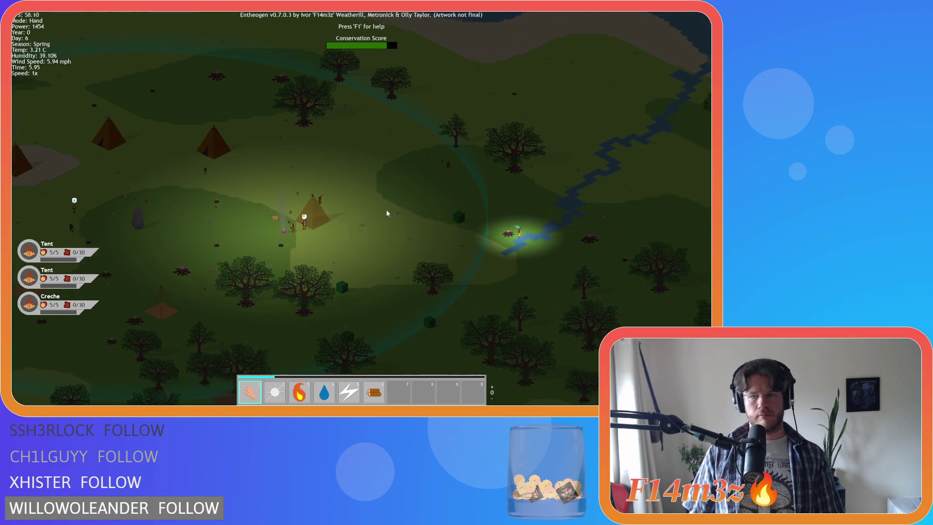
key(d)
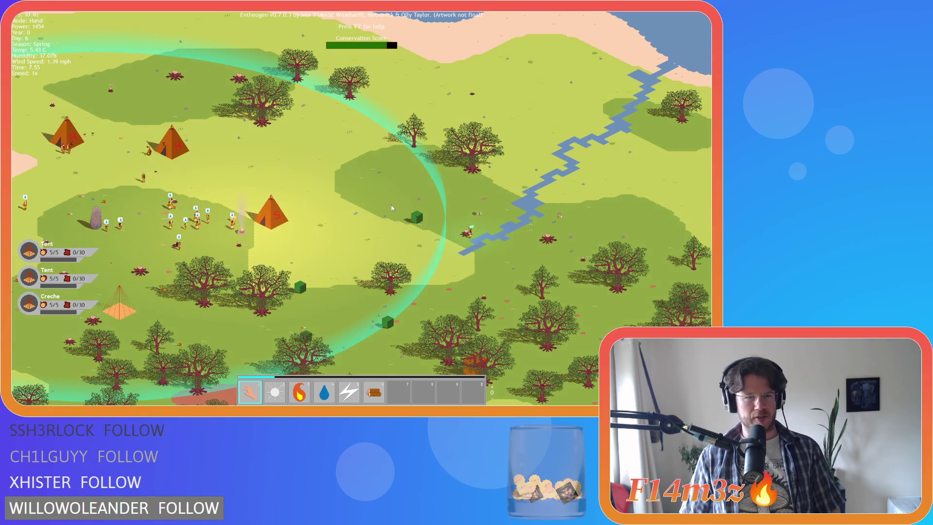
Step: Centre the village camp, glancing east toward the river and south-east of the village
key(a)
key(w)
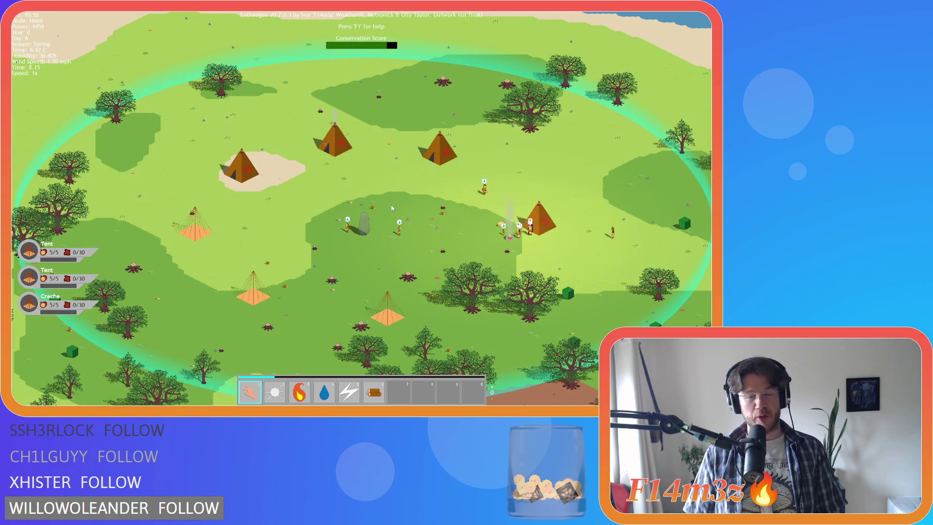
key(d)
key(a)
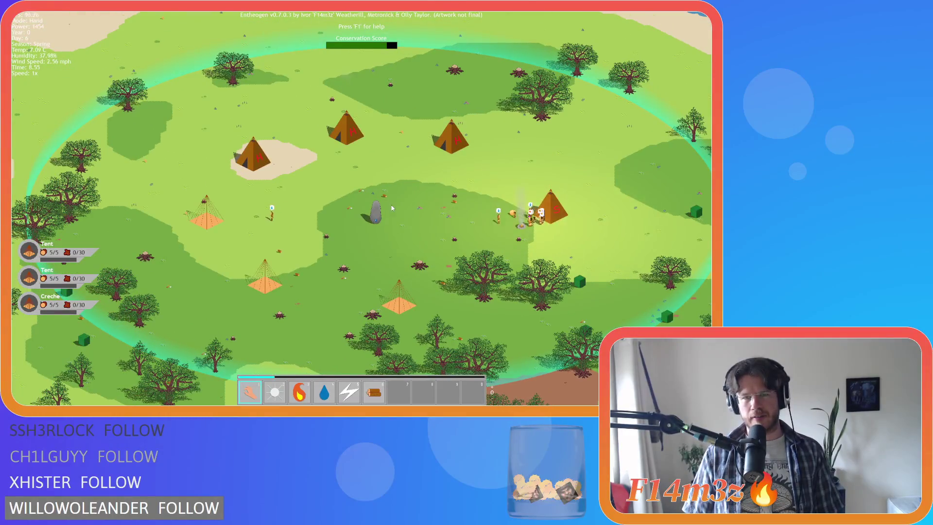
key(d)
key(a)
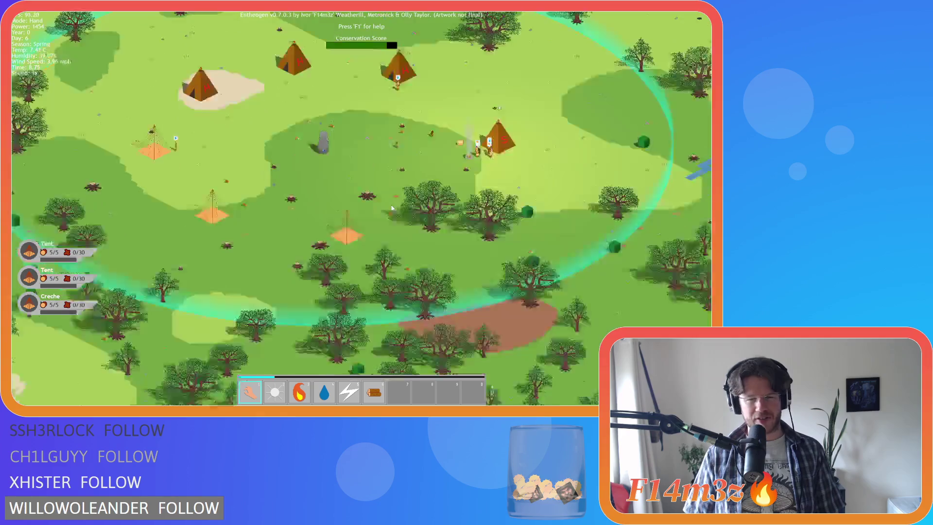
key(d)
key(w)
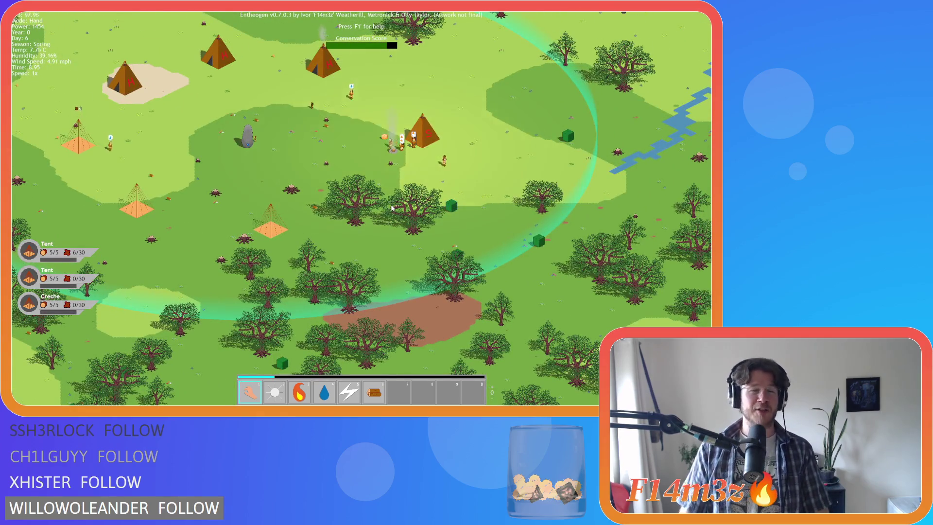
Step: Fine-tune the view around the village, then zoom out to the island and back in
key(d)
key(s)
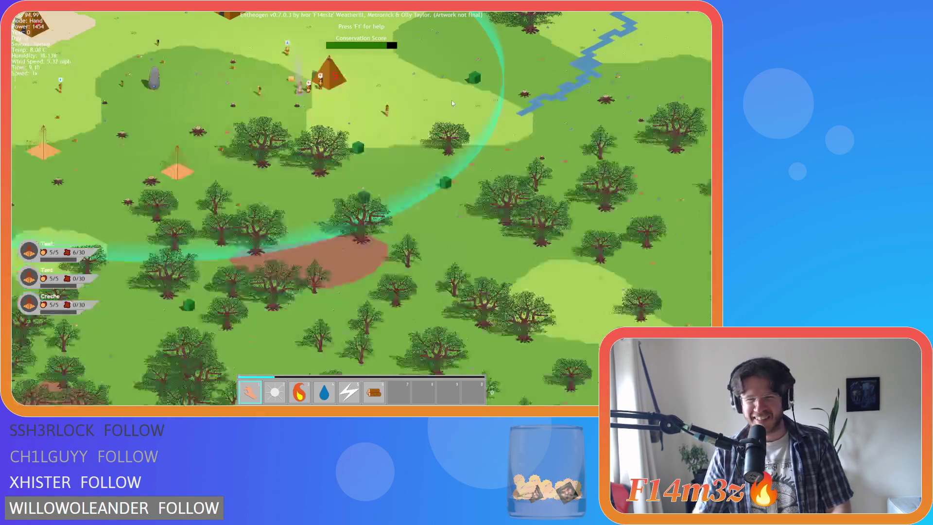
key(w)
scroll(down, 3)
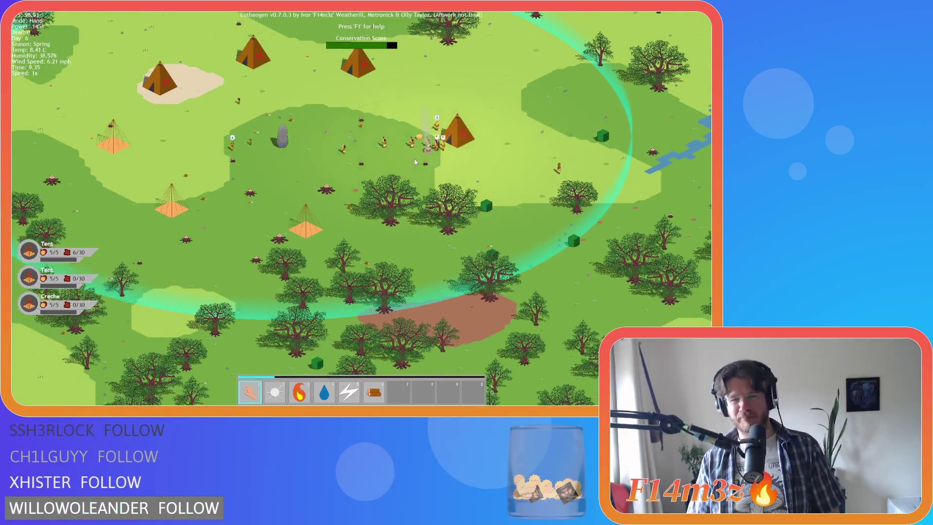
scroll(up, 3)
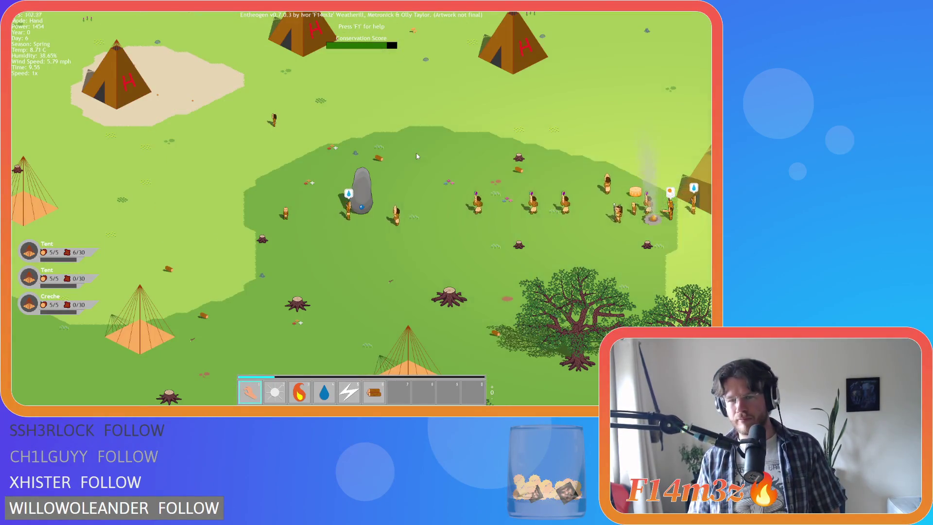
scroll(down, 3)
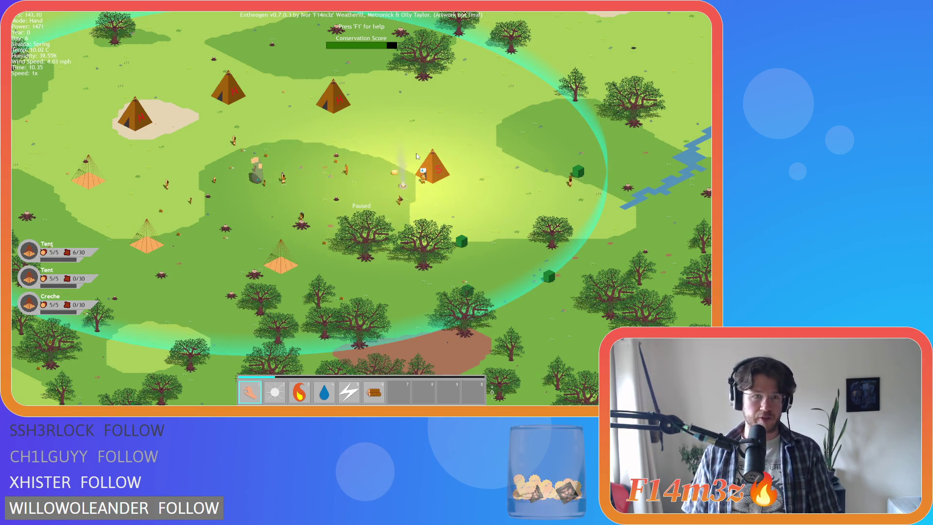
Step: Centre the view on the village, then pan south to the monolith clearing
scroll(down, 3)
scroll(up, 3)
scroll(down, 3)
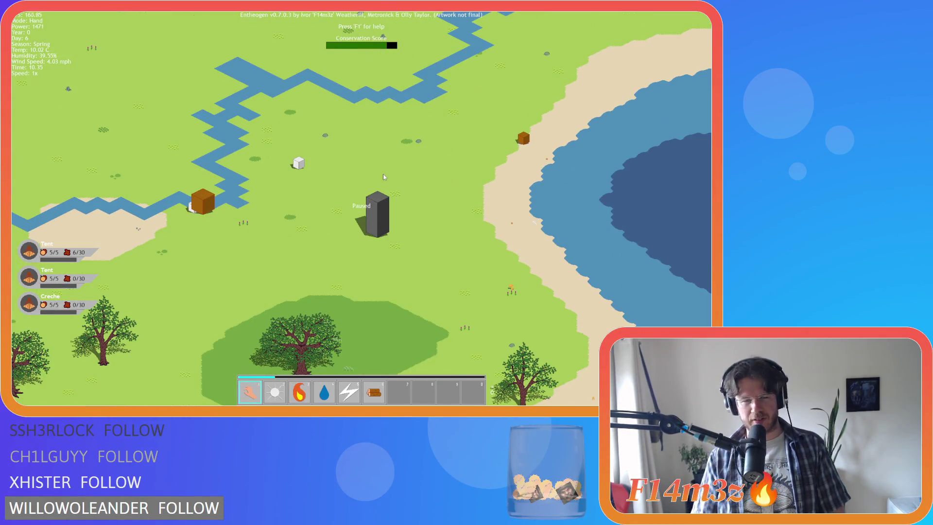
key(a)
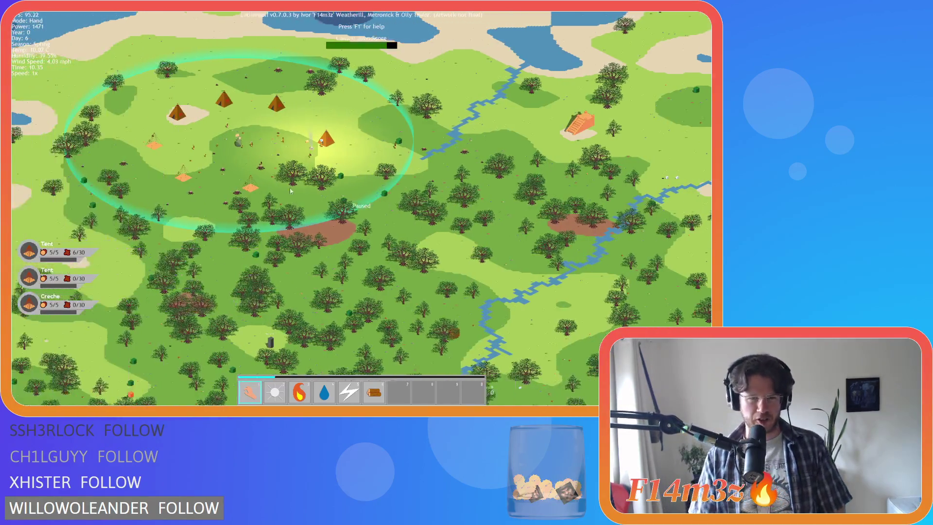
scroll(up, 3)
key(s)
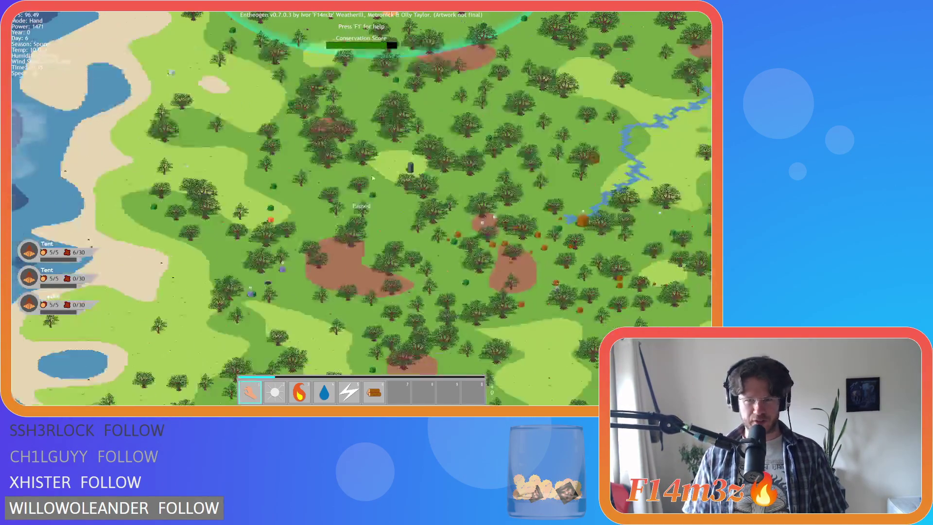
Step: Zoom in and out over the Divine Intervention and Forest monoliths, then pan the island east
scroll(up, 3)
scroll(down, 3)
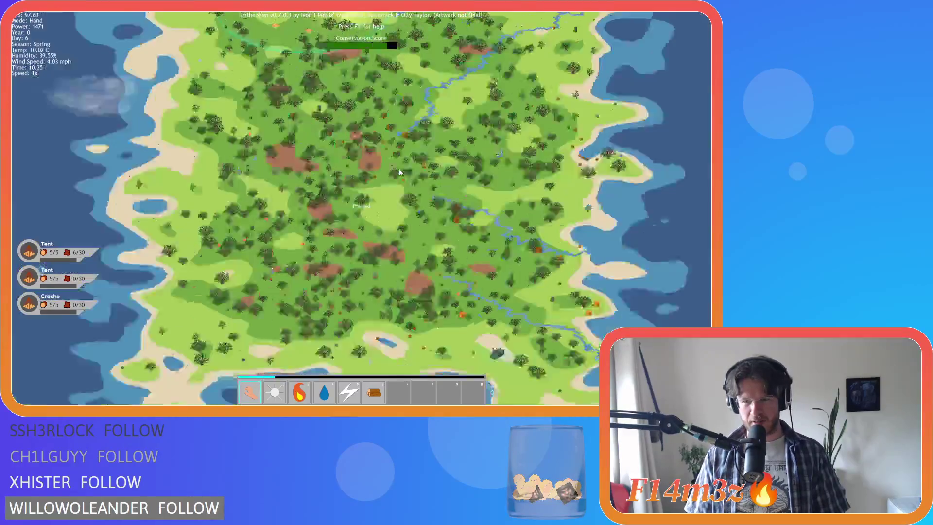
scroll(up, 3)
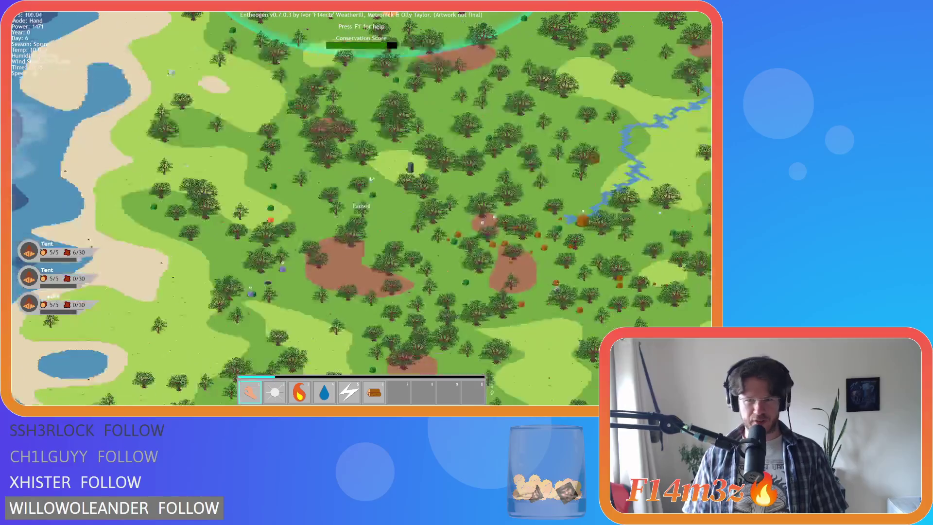
scroll(down, 3)
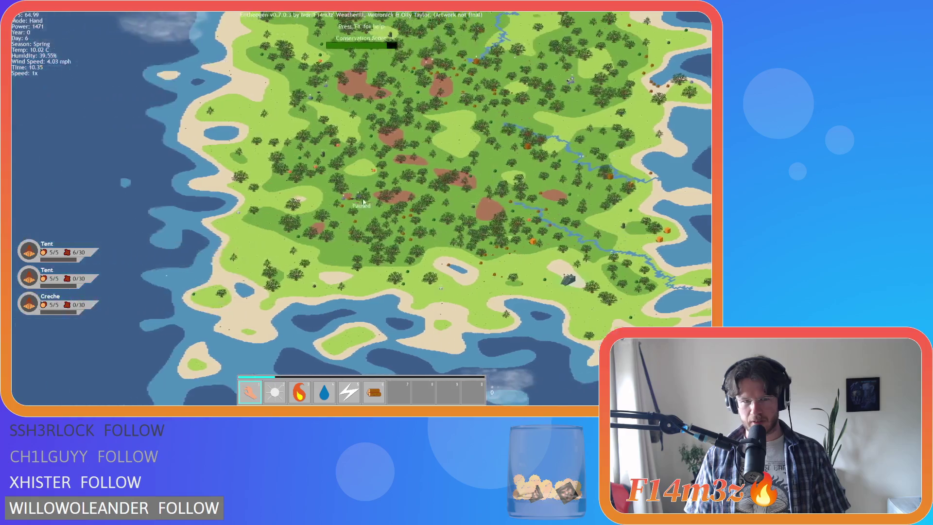
scroll(up, 3)
scroll(up, 3)
scroll(down, 3)
key(d)
key(d)
scroll(up, 3)
scroll(down, 3)
Step: In the Tribe window, list the Worshipper followers, step to the next one, Korineinar, and close it
key(t)
click(183, 250)
click(307, 156)
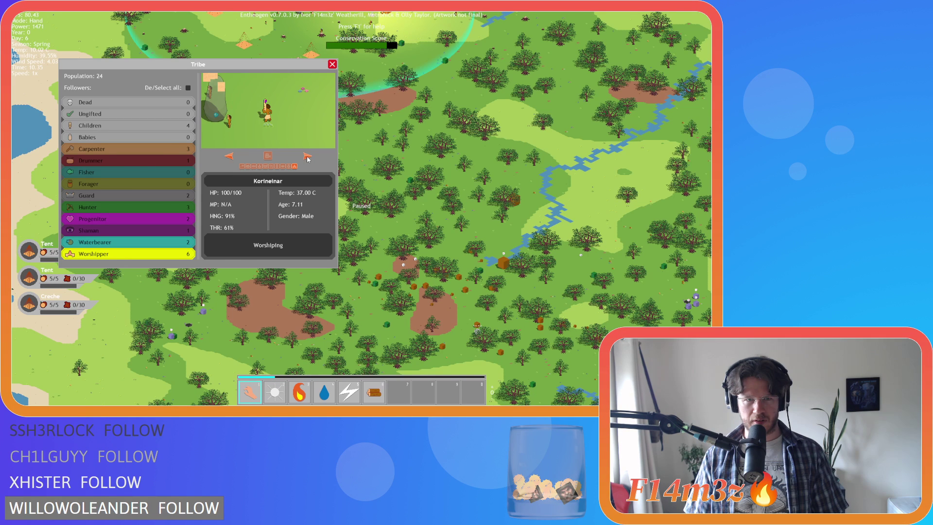
key(Escape)
Step: Pan south to the Forest monolith and the follower standing beside it
scroll(up, 3)
scroll(down, 3)
key(s)
key(w)
key(w)
key(s)
key(d)
key(w)
Step: Resume the game and bring the tents, cleared area and village back into view
key(a)
key(space)
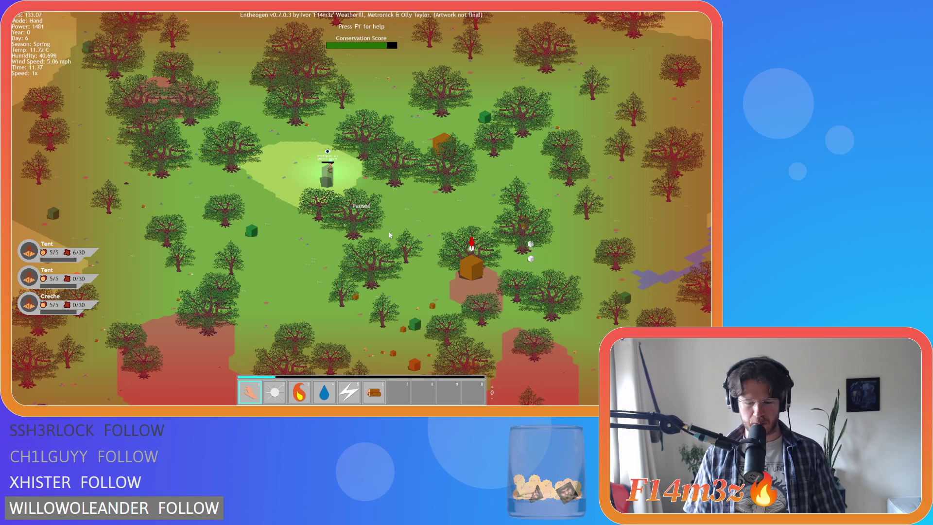
key(space)
key(s)
key(d)
key(s)
key(s)
key(w)
Step: Look east toward the large lake and back, zooming in and out around the village
scroll(down, 3)
key(d)
key(a)
scroll(up, 3)
scroll(down, 3)
scroll(down, 3)
scroll(up, 3)
scroll(up, 3)
scroll(down, 3)
scroll(up, 3)
scroll(down, 3)
Step: Centre the Resurrection stone with its 3/3 worshippers and quicksave with F5
key(Down)
key(Right)
scroll(up, 3)
key(Down)
key(Right)
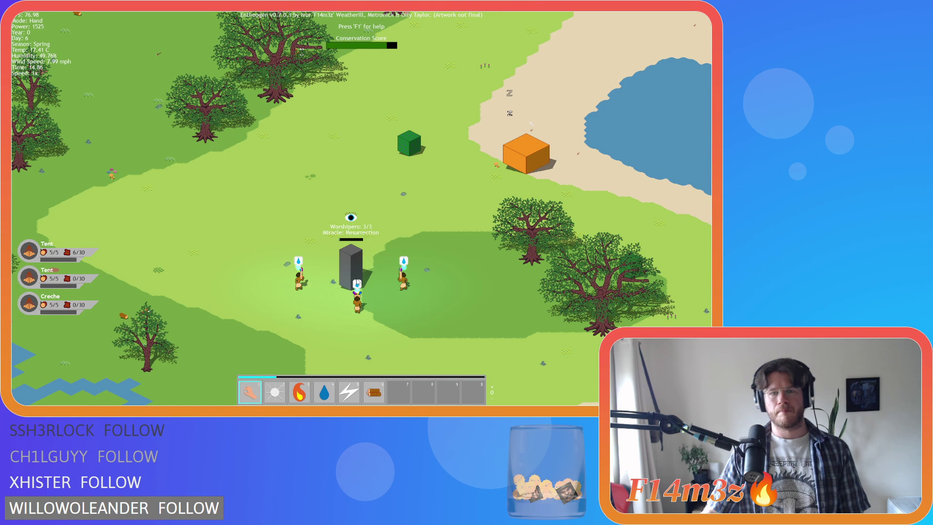
key(F5)
Step: Zoom out to a wide view of the whole island south-east of the village
scroll(down, 3)
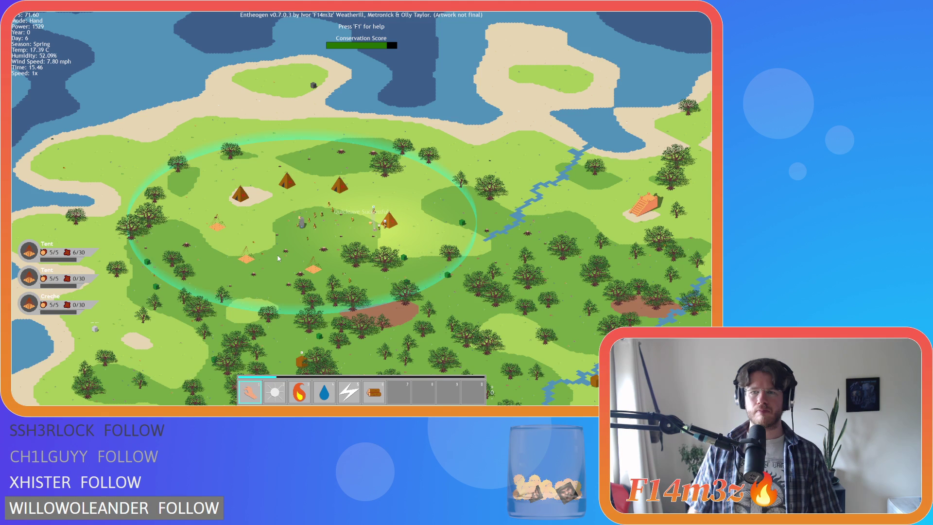
key(s)
key(d)
scroll(down, 3)
scroll(up, 3)
Step: Return to the village monolith and zoom in and out across the island as night falls
key(w)
key(a)
scroll(down, 3)
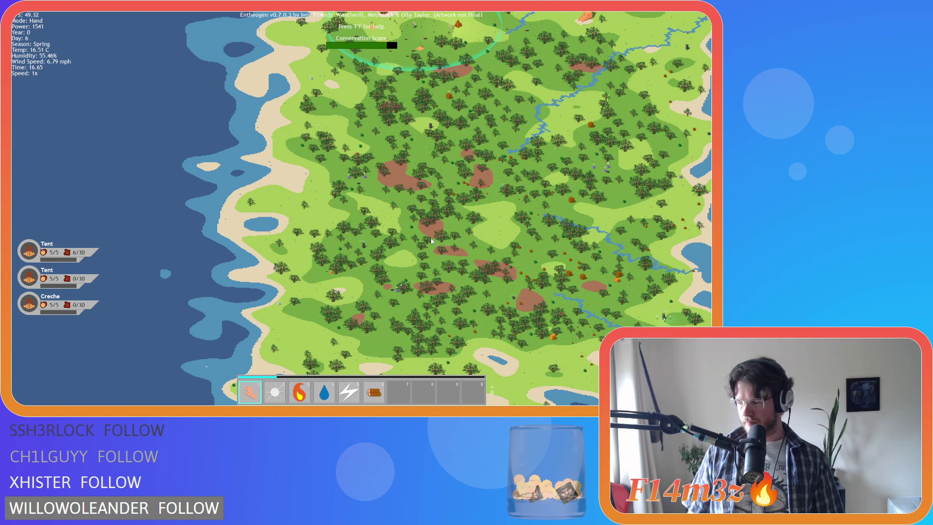
scroll(down, 3)
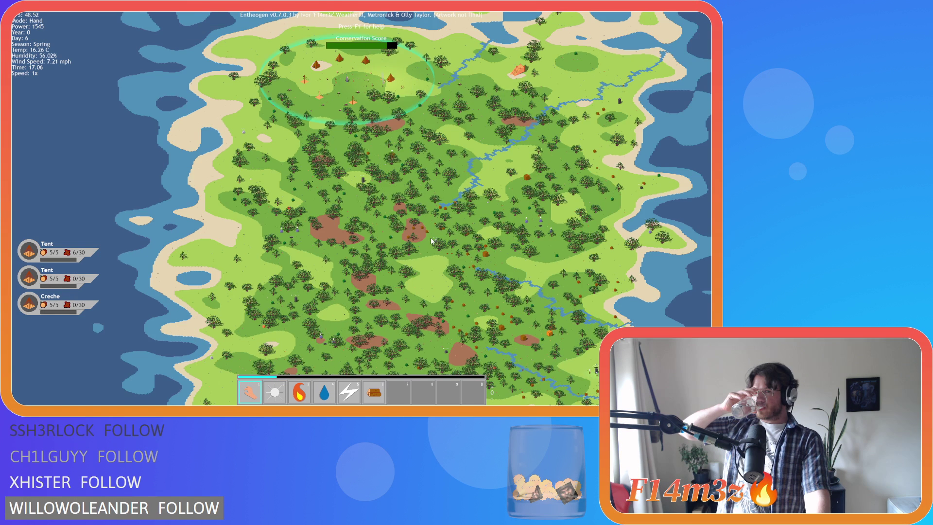
scroll(up, 3)
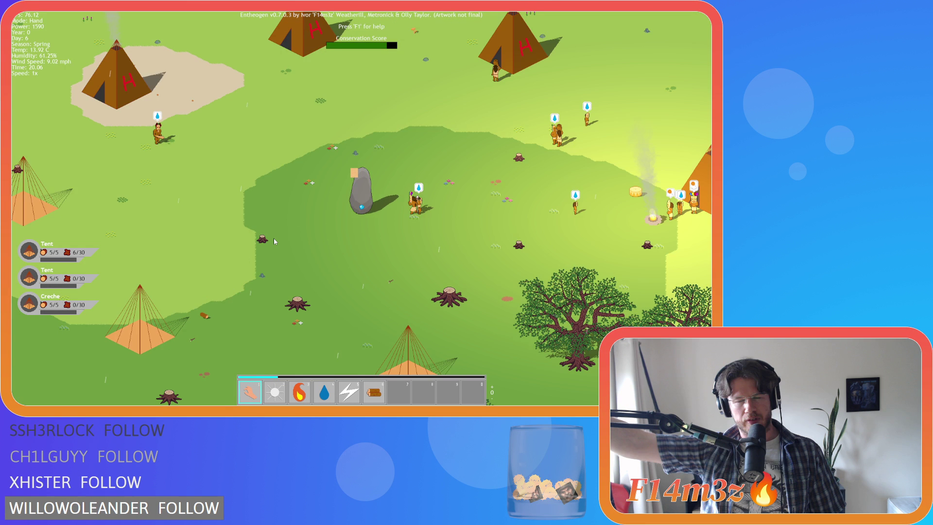
scroll(down, 3)
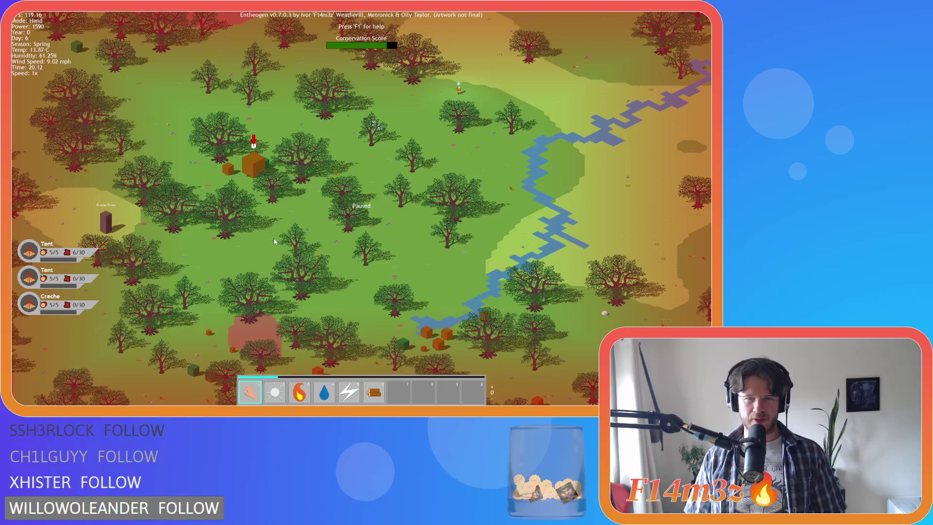
scroll(down, 3)
scroll(up, 3)
scroll(down, 3)
Step: Pan the map south, select the Light power with key 2, and return to the village
key(s)
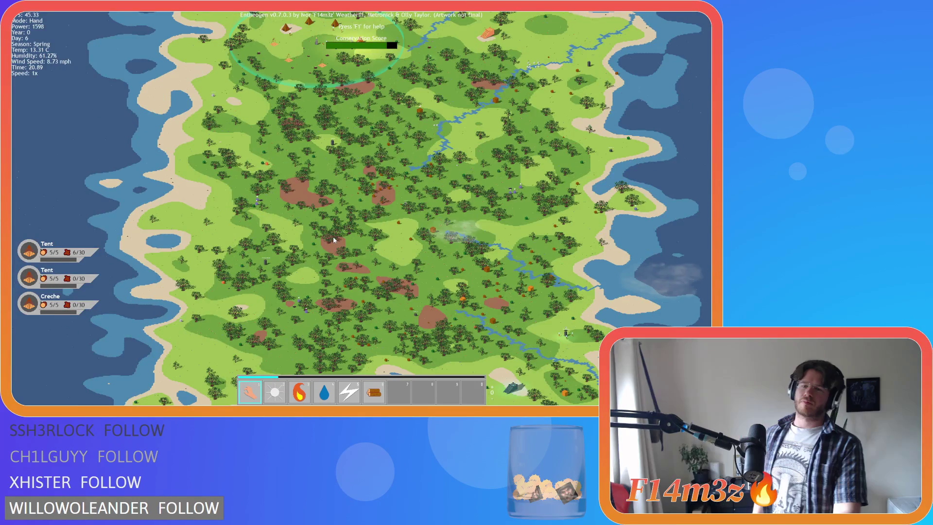
scroll(up, 3)
scroll(down, 3)
key(2)
key(w)
Step: Pan east and south-east over the forest, then switch back to the Hand power near the village
key(d)
key(s)
key(d)
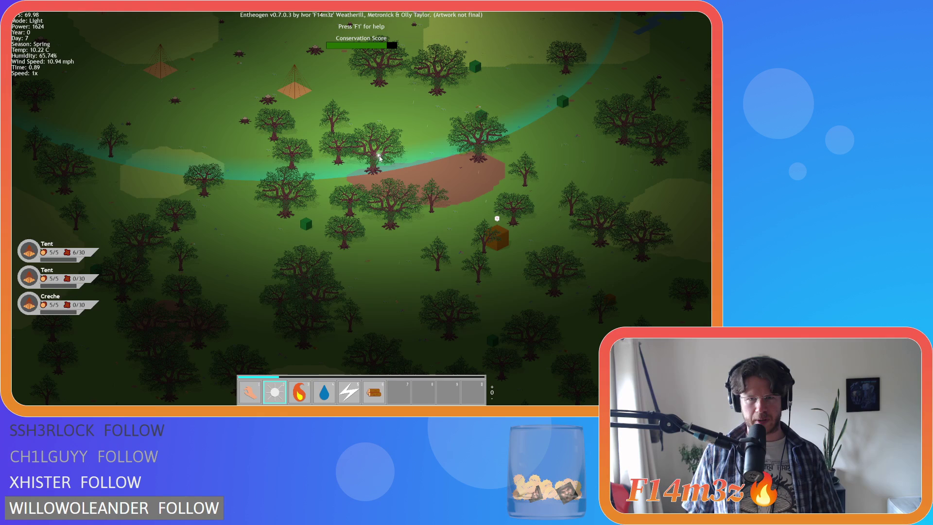
key(1)
key(w)
Step: Pull back over the forest toward the lake and centre the pyramid and glowing camp
scroll(down, 3)
key(s)
key(d)
key(s)
key(d)
key(d)
key(s)
key(w)
key(d)
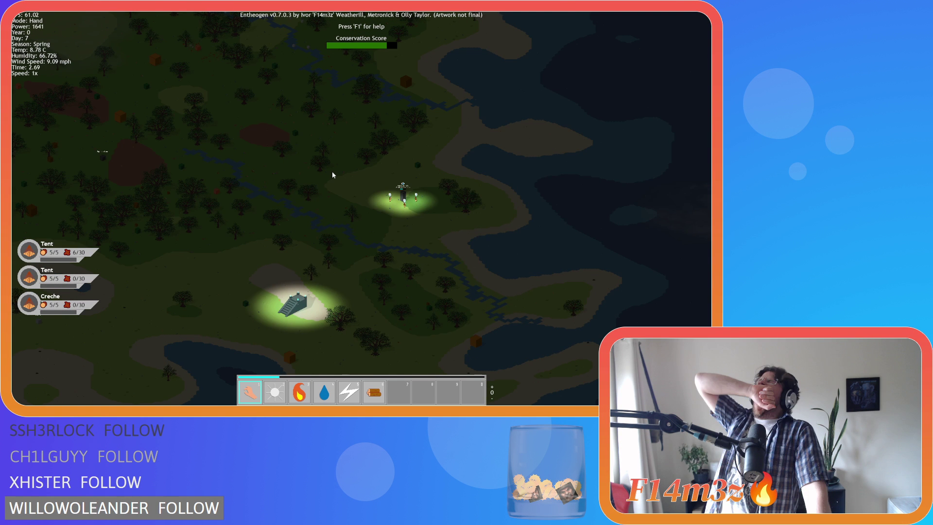
Step: Zoom in and out over the camp, then shift the view south-east over the forest
scroll(up, 3)
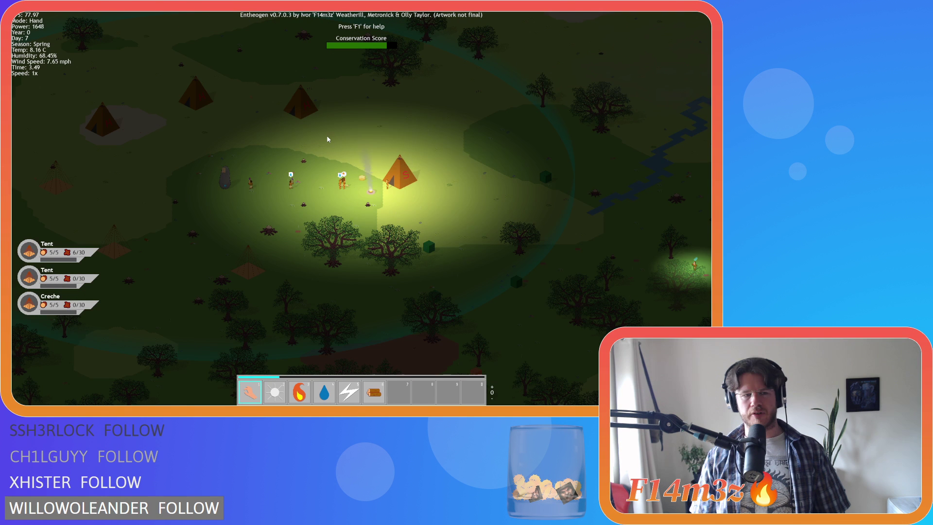
scroll(down, 3)
scroll(up, 3)
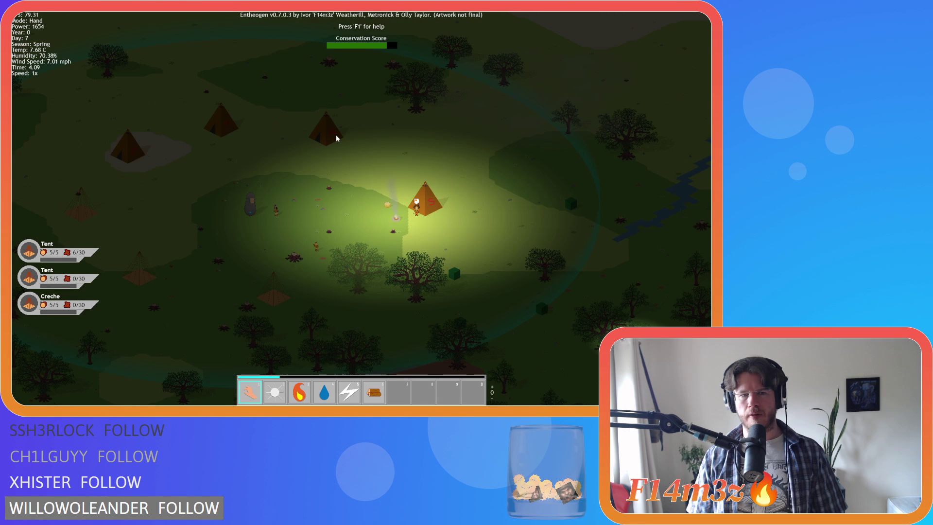
scroll(down, 3)
key(Down)
key(Right)
Step: Recentre on the camp, then move south of it and zoom out to the coastline
key(Up)
key(Left)
key(Up)
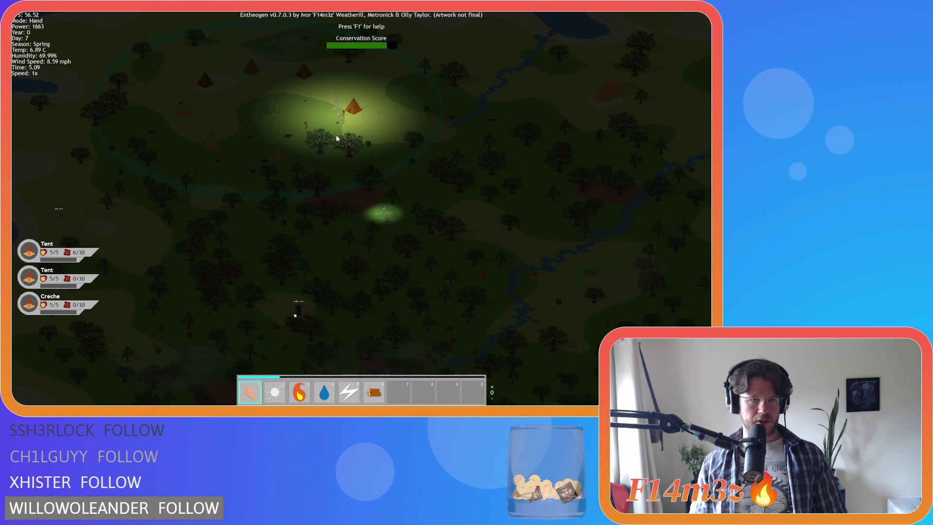
key(Down)
scroll(down, 3)
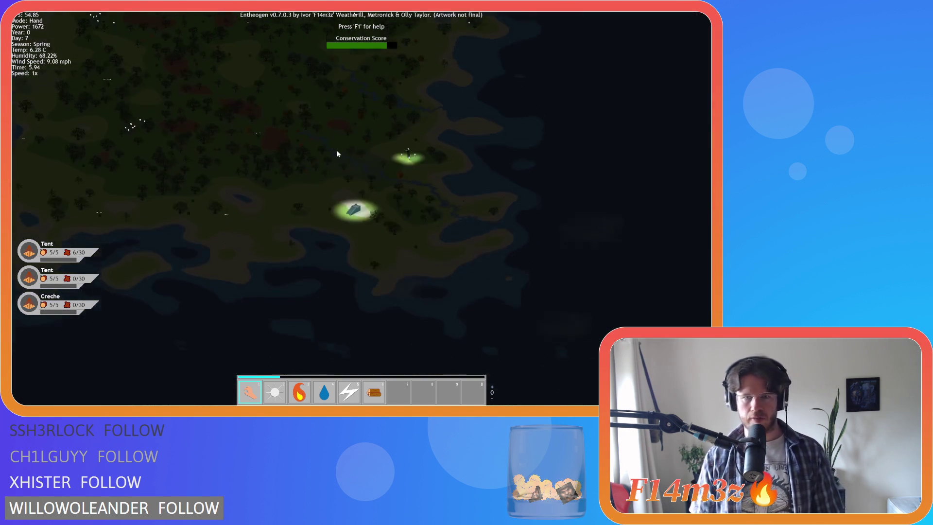
Step: Recentre the view on the camp around the standing stone, bringing the right-side tent into view
scroll(up, 3)
key(space)
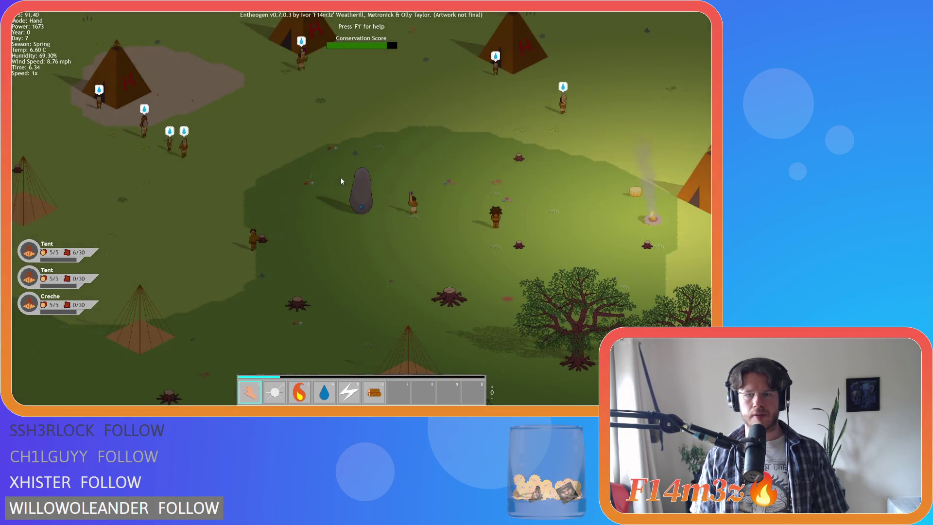
key(d)
scroll(up, 3)
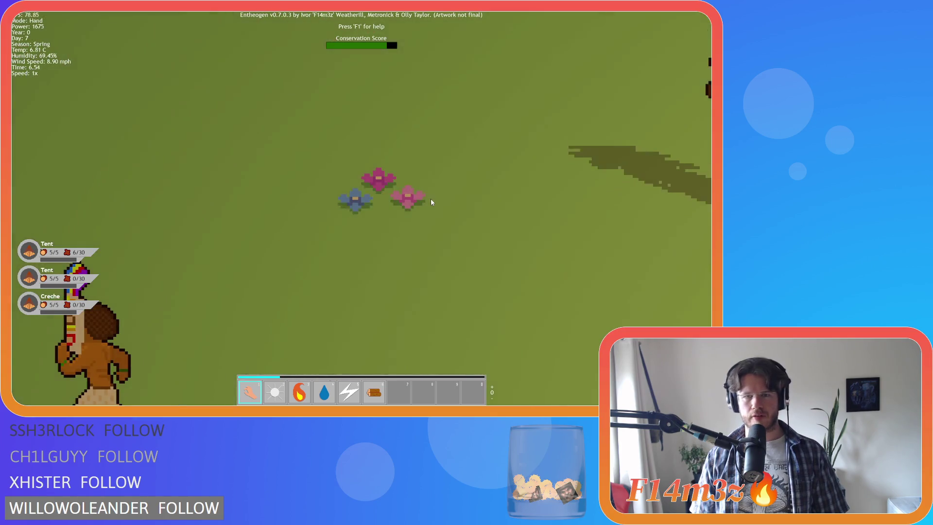
scroll(down, 3)
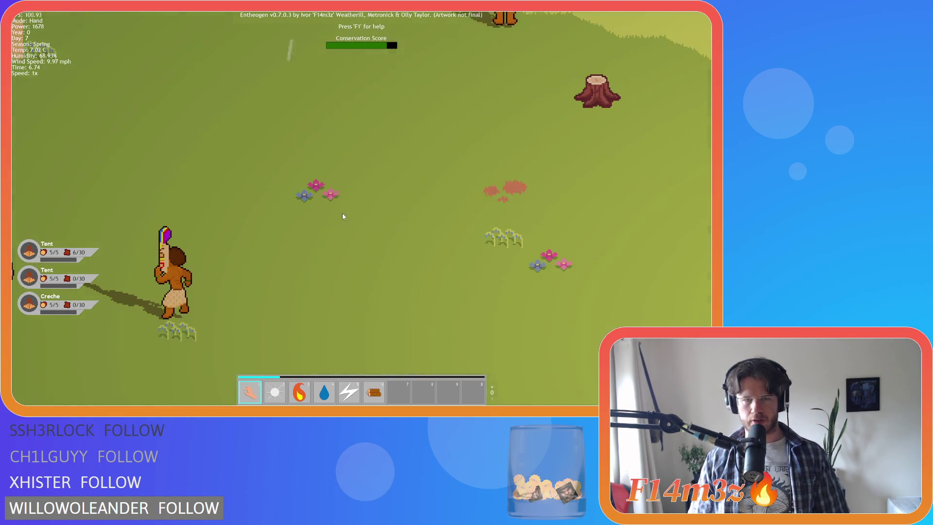
scroll(down, 3)
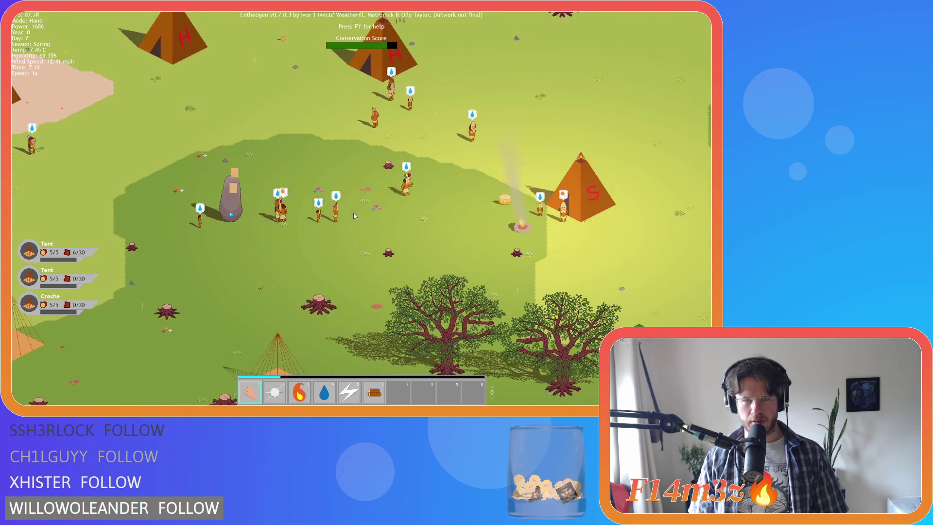
scroll(up, 3)
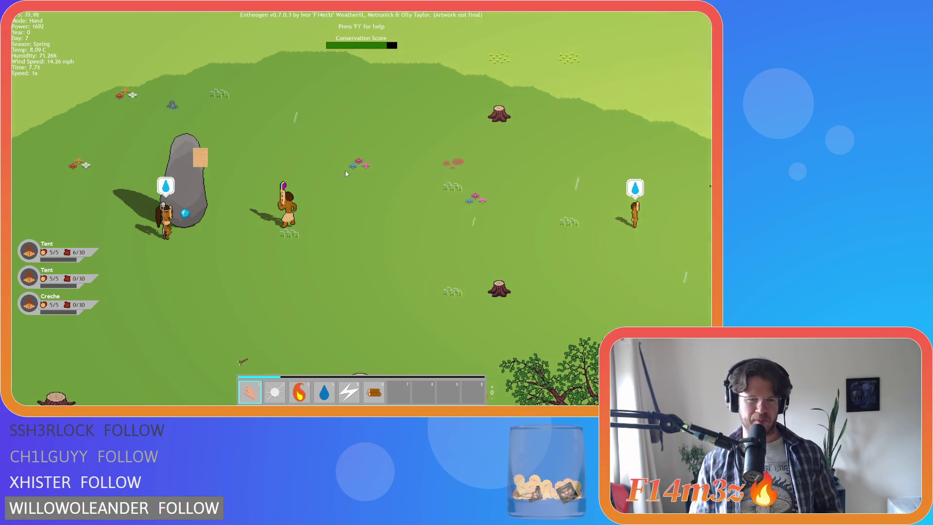
Step: Survey the standing stone and villagers, then centre the tents and villagers in view
key(w)
key(a)
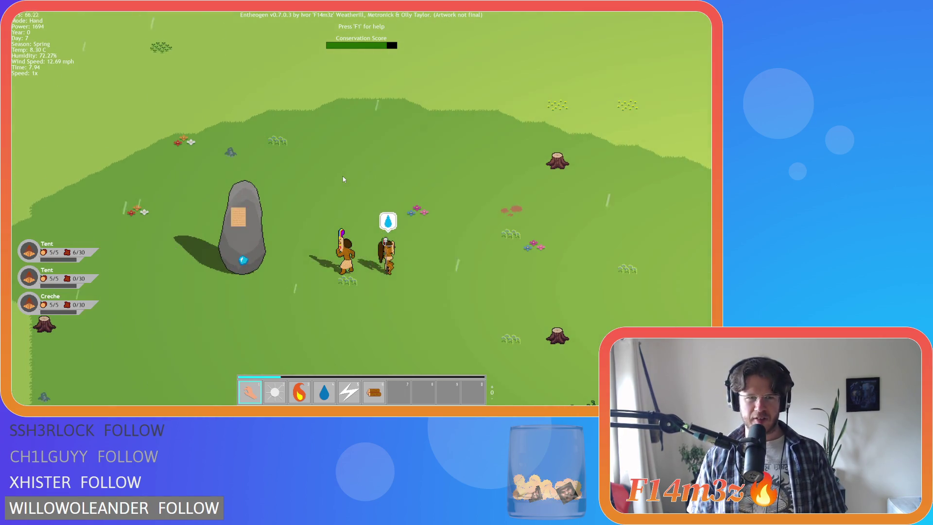
key(d)
scroll(down, 3)
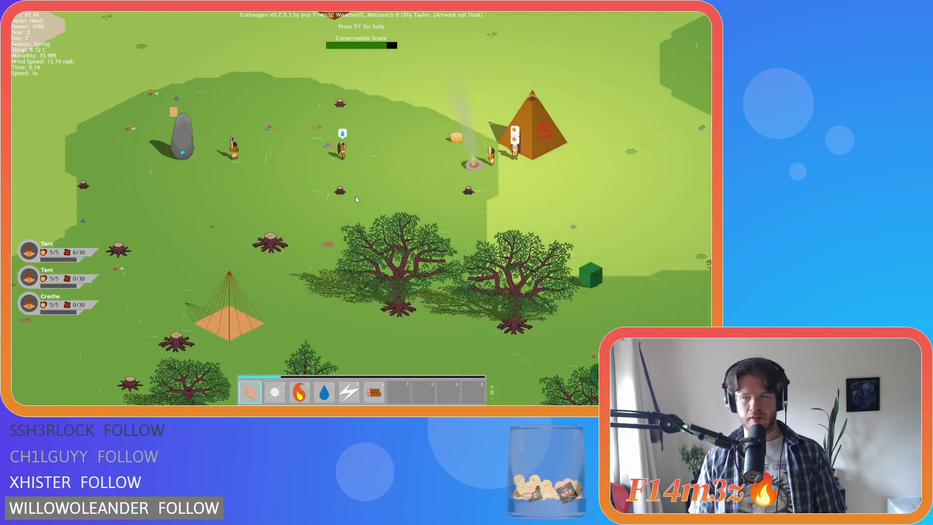
key(w)
key(d)
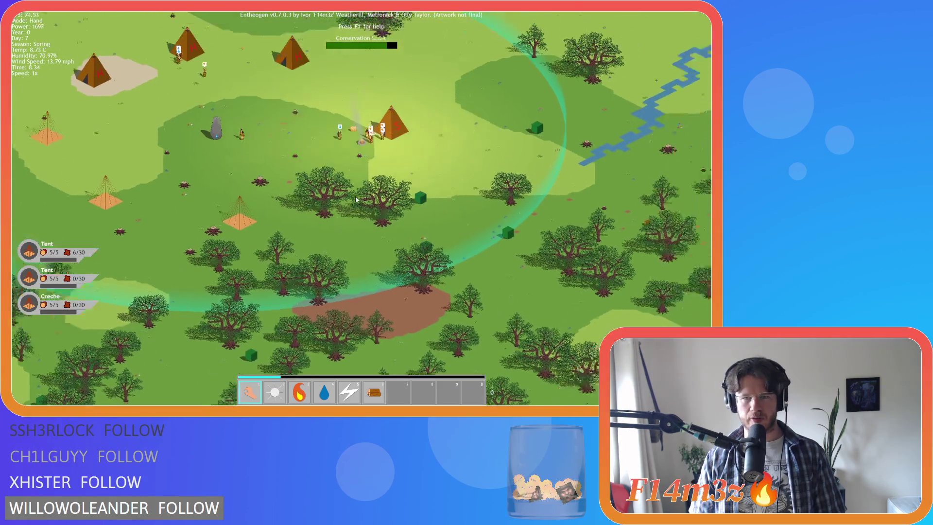
key(a)
scroll(up, 3)
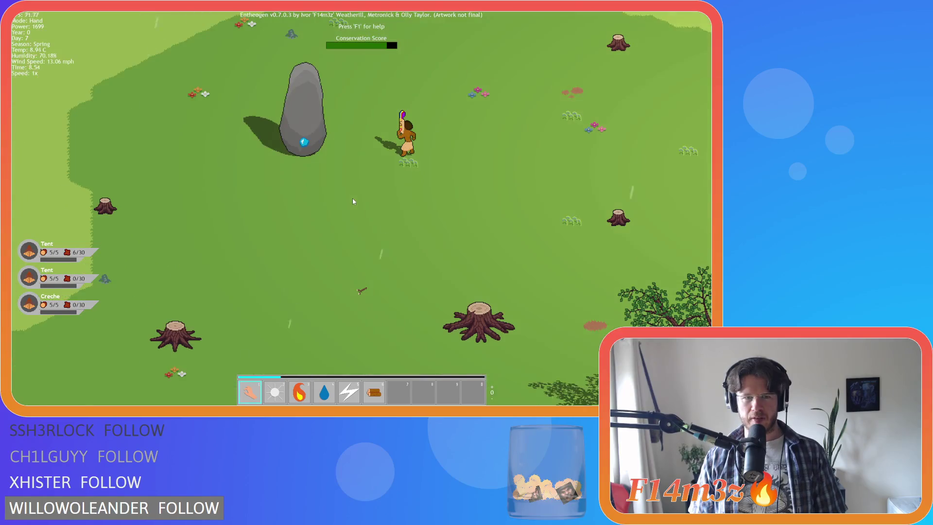
scroll(down, 3)
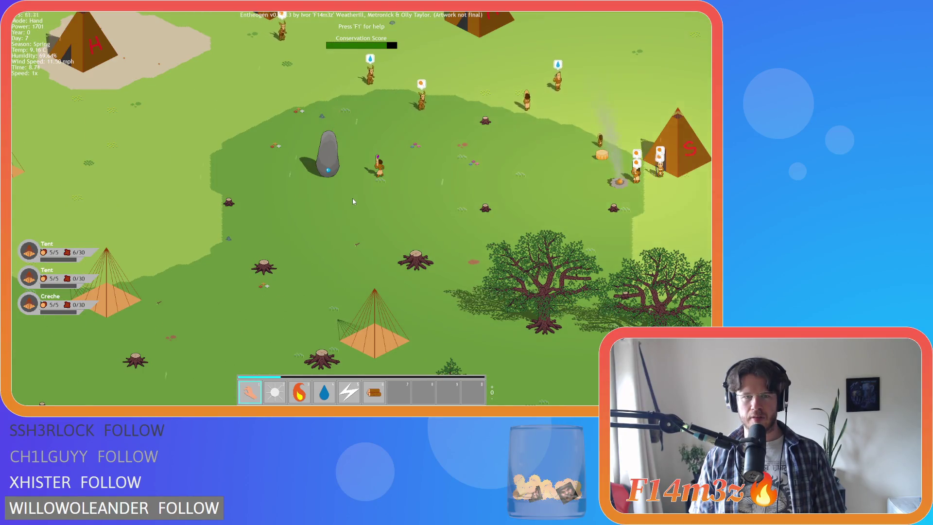
scroll(down, 3)
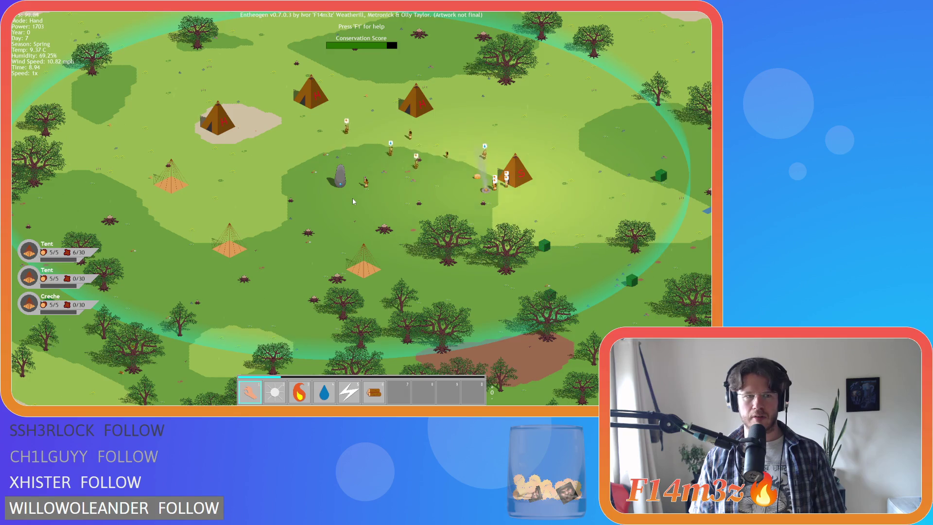
scroll(up, 3)
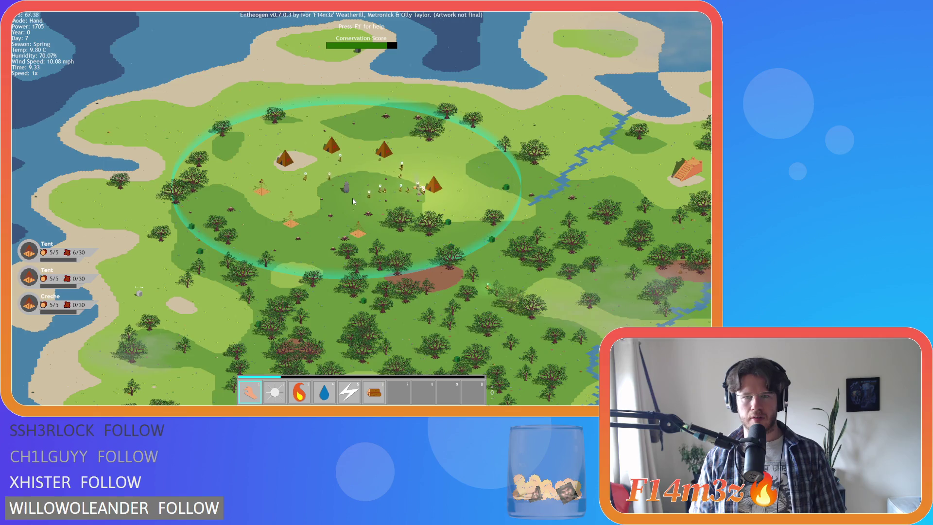
Step: Shift the view slightly east and inspect the camp at different zoom levels
key(d)
scroll(down, 3)
scroll(up, 3)
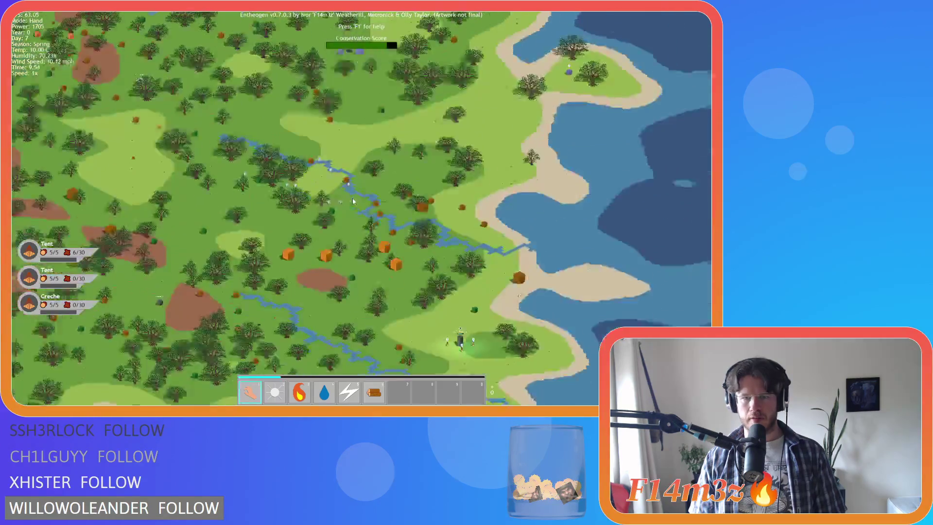
scroll(up, 3)
scroll(down, 3)
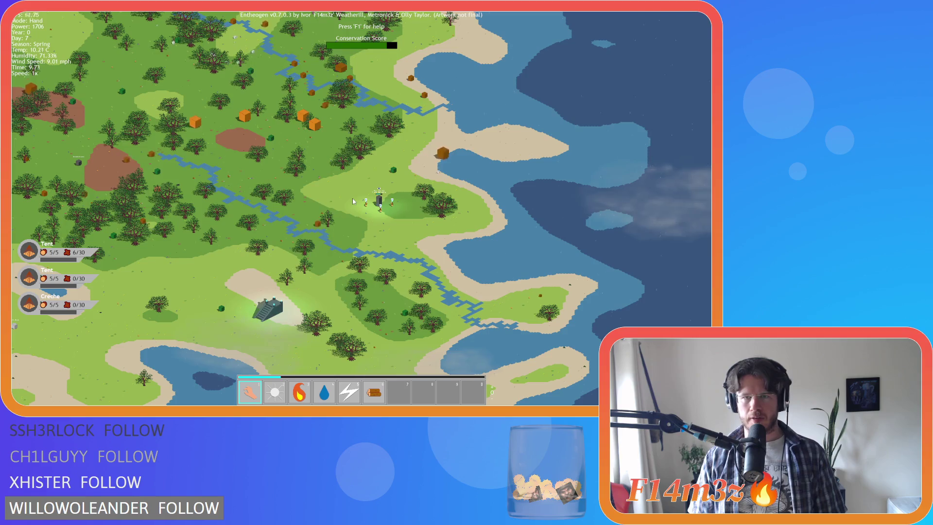
scroll(up, 3)
scroll(down, 3)
scroll(up, 3)
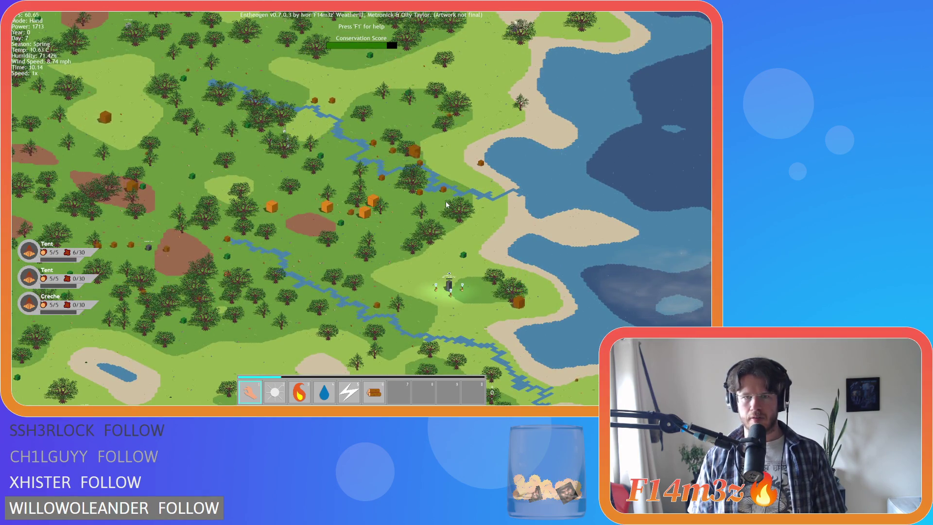
Step: Look over the western coast forest and the north-east river forest, then return to the village
key(a)
key(s)
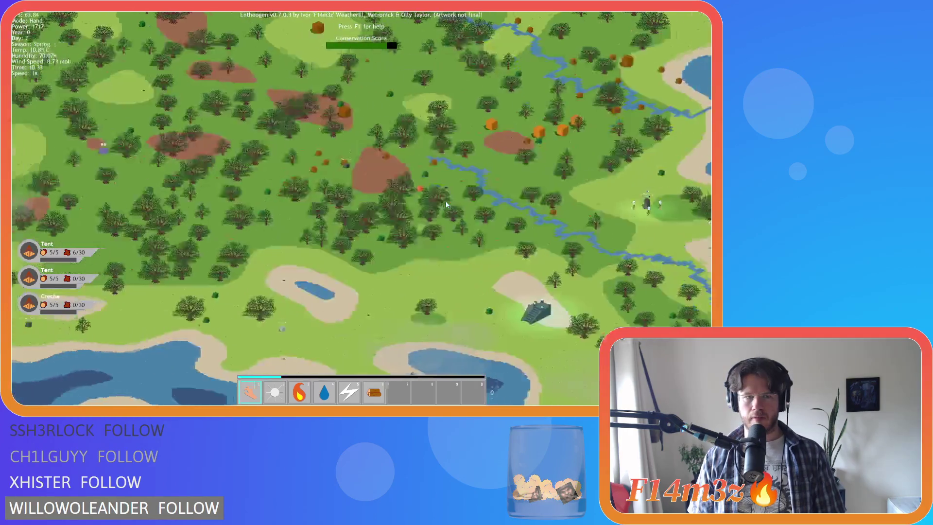
key(d)
key(w)
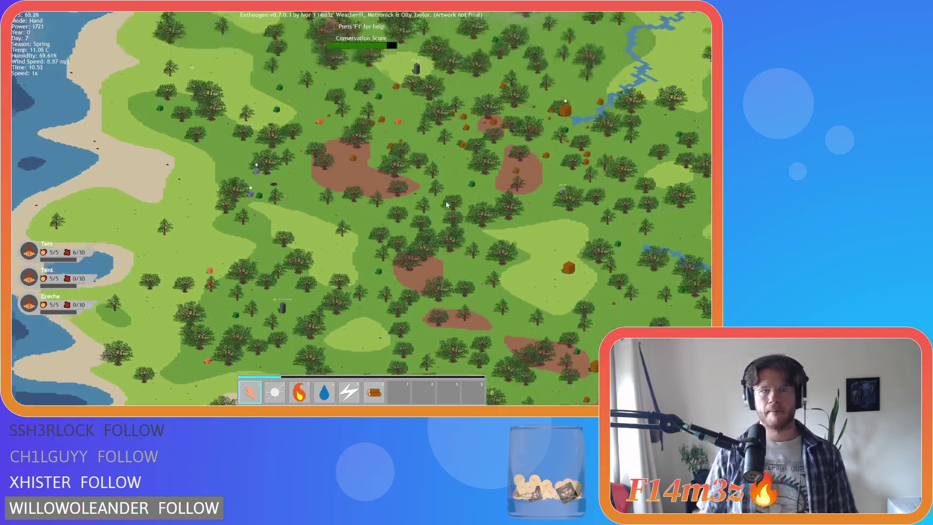
key(w)
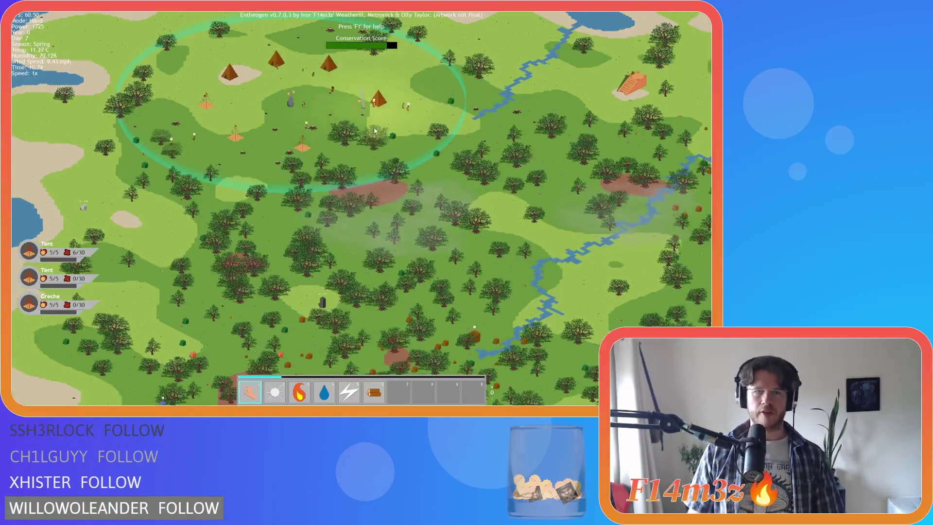
scroll(up, 3)
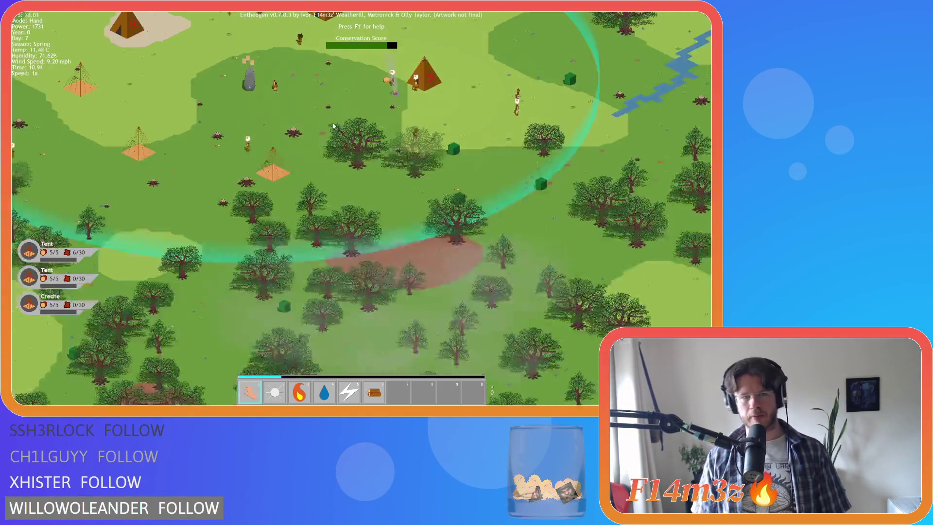
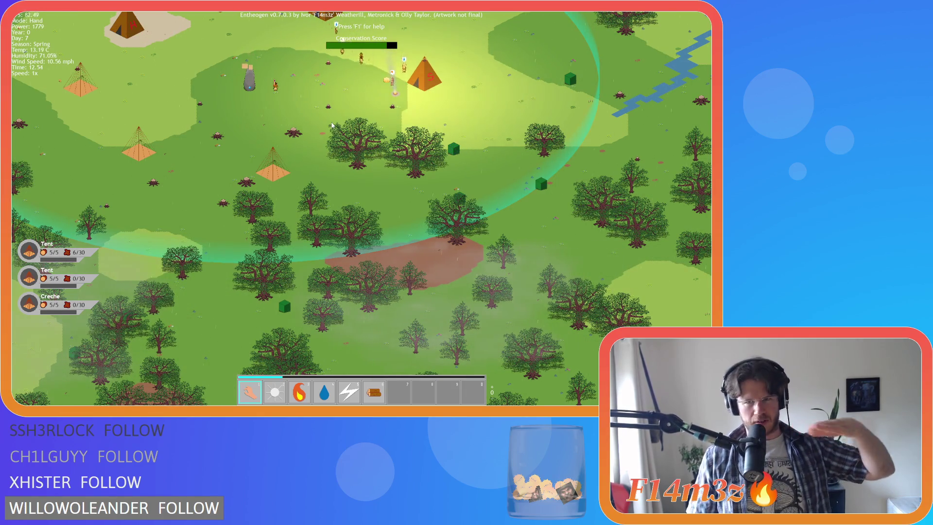
Step: Pan the map to centre on the lakeside monolith and its three worshipping villagers
key(w)
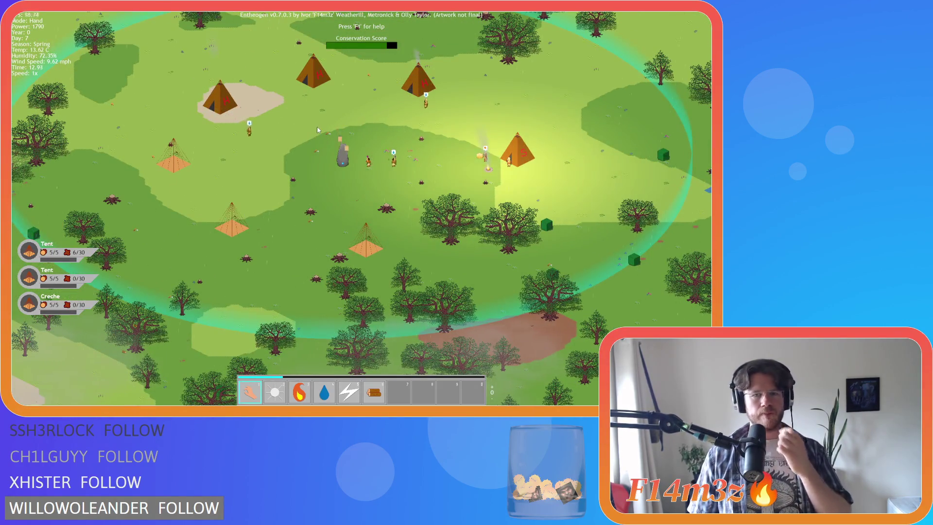
key(s)
key(d)
key(d)
key(s)
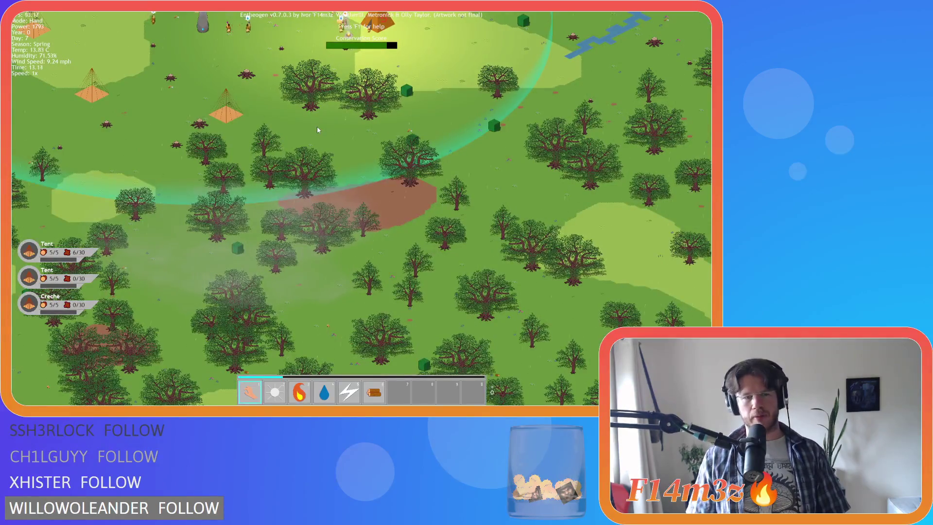
key(d)
key(s)
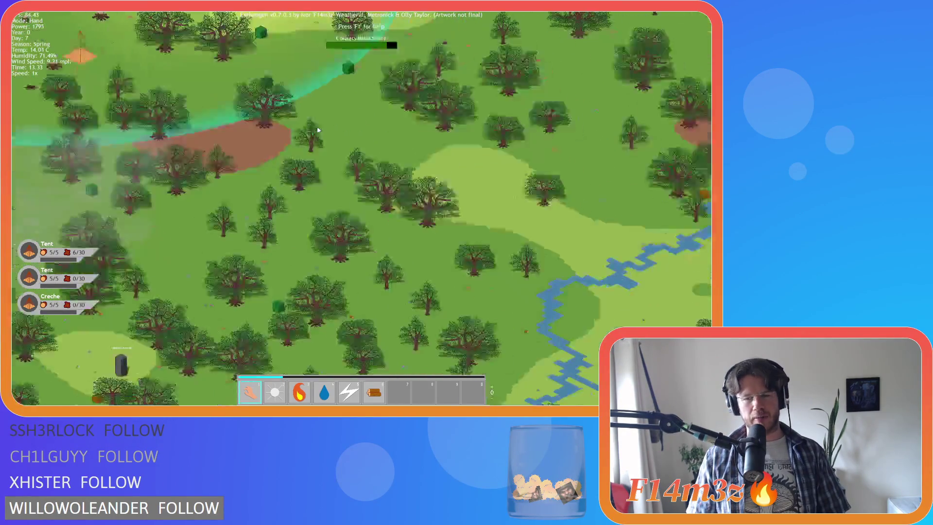
key(space)
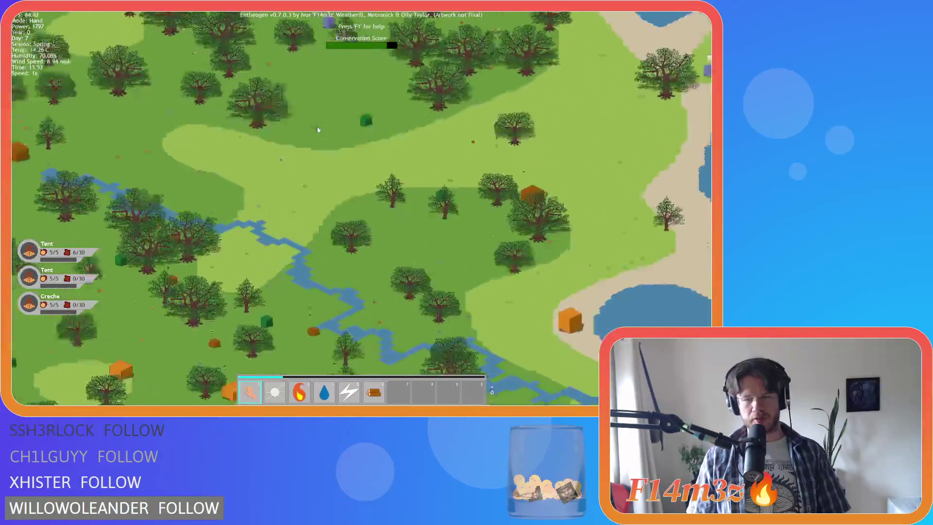
scroll(up, 3)
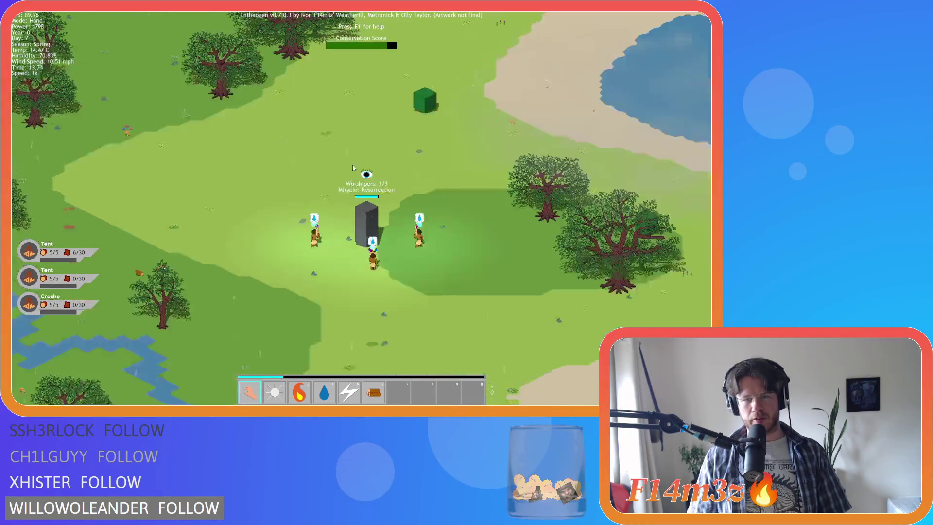
Step: Drag the Resurrection miracle from the Miracles panel into empty hotbar slot 7
key(s)
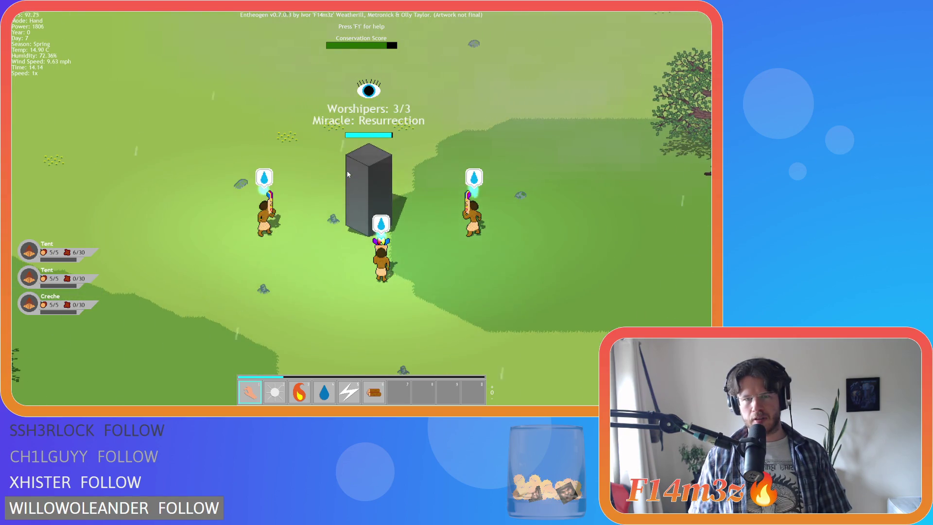
key(w)
key(a)
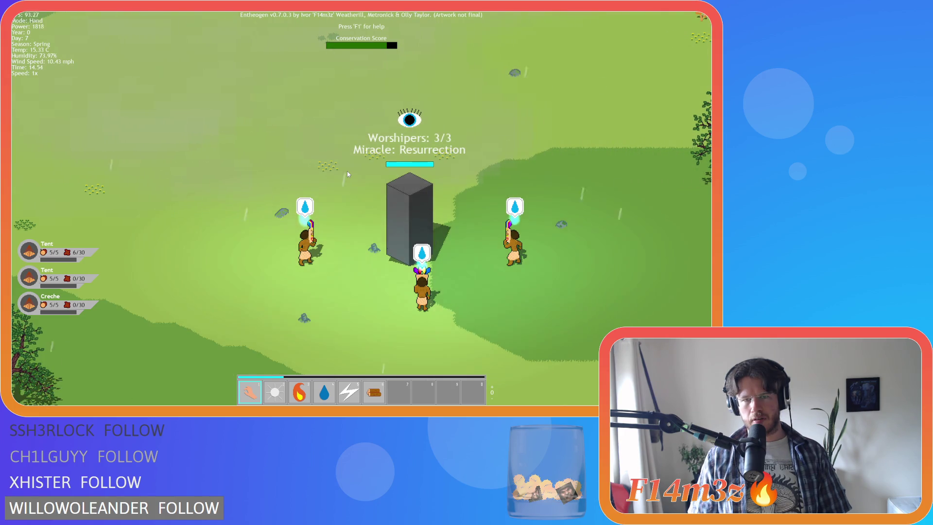
scroll(down, 3)
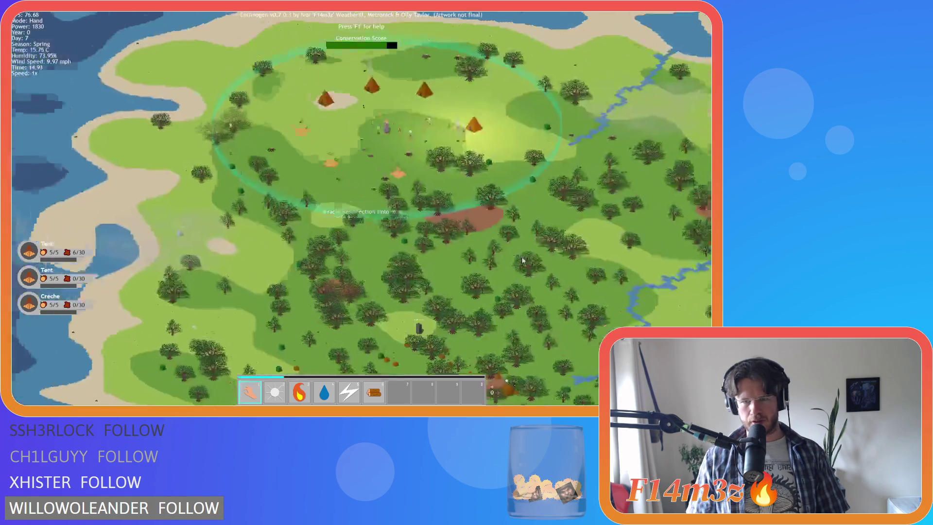
scroll(down, 3)
scroll(up, 3)
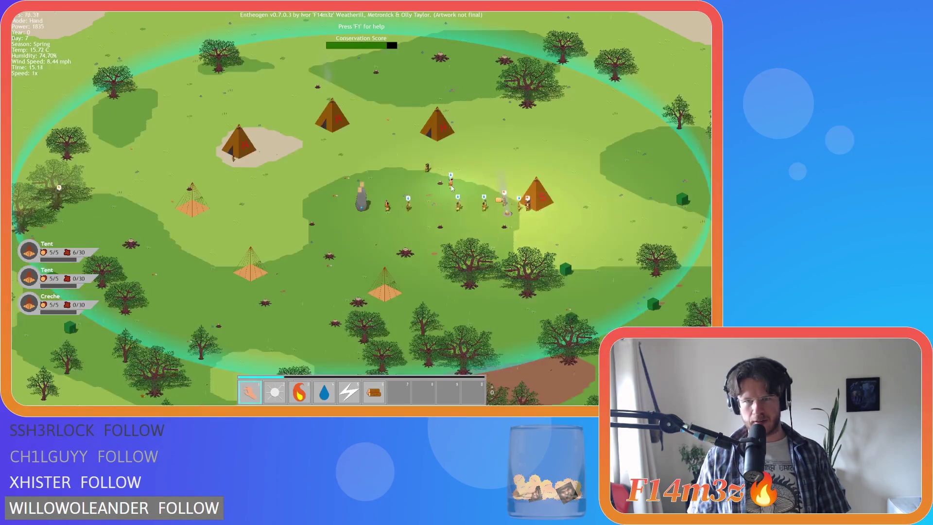
scroll(down, 3)
scroll(up, 3)
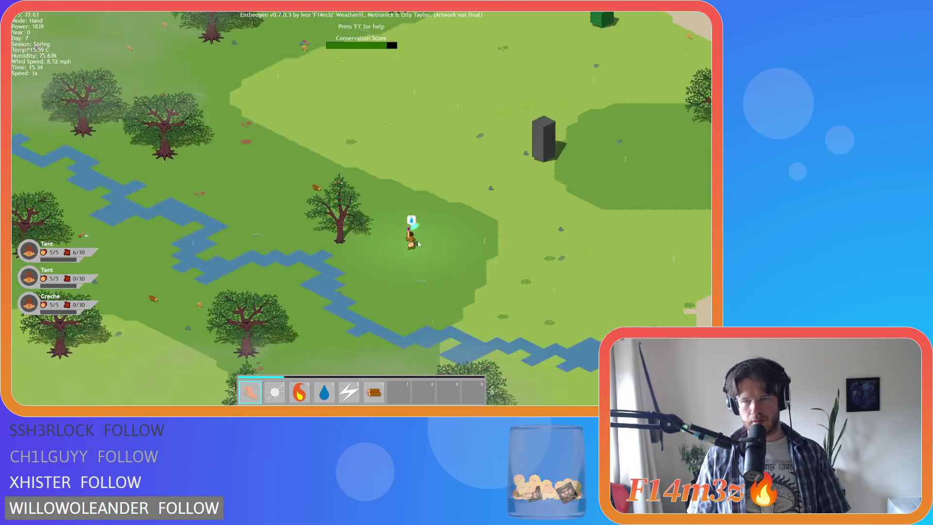
key(d)
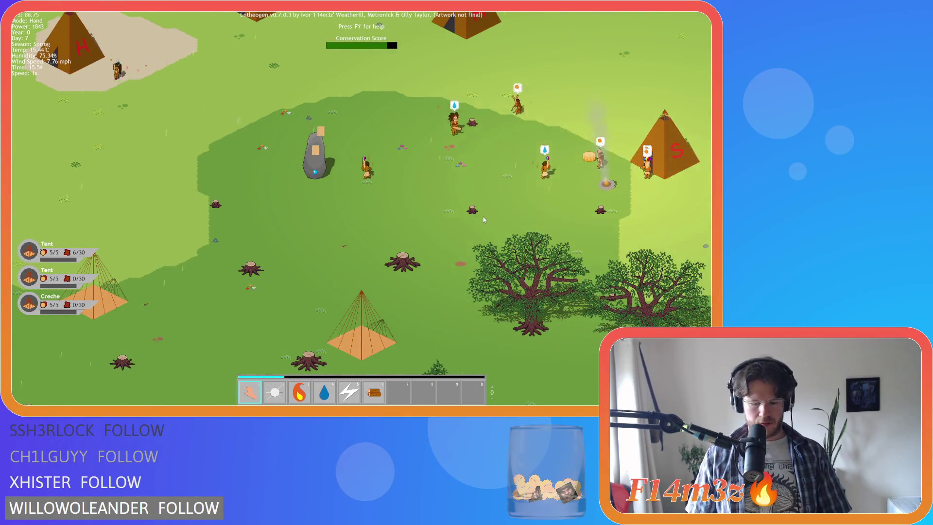
key(m)
drag(266, 172, 398, 392)
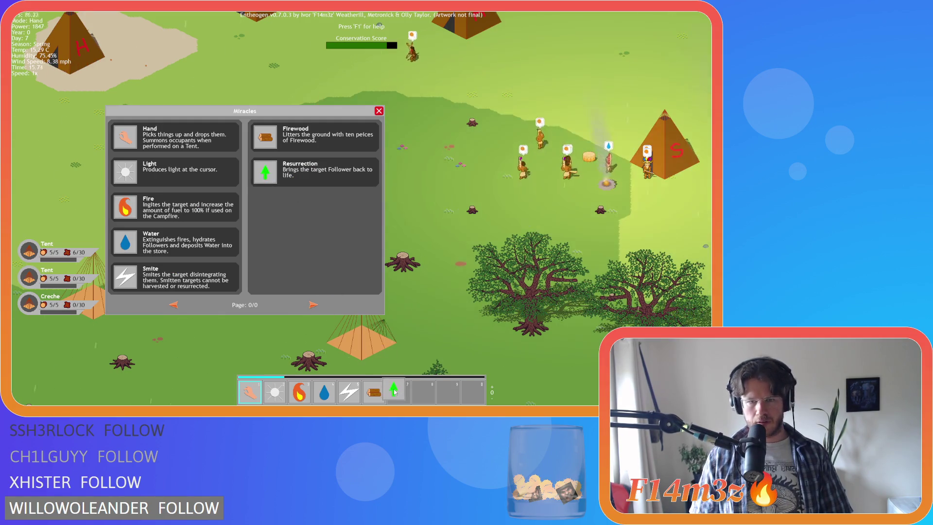
Step: Close the Miracles panel with M and quicksave the game with F5
key(m)
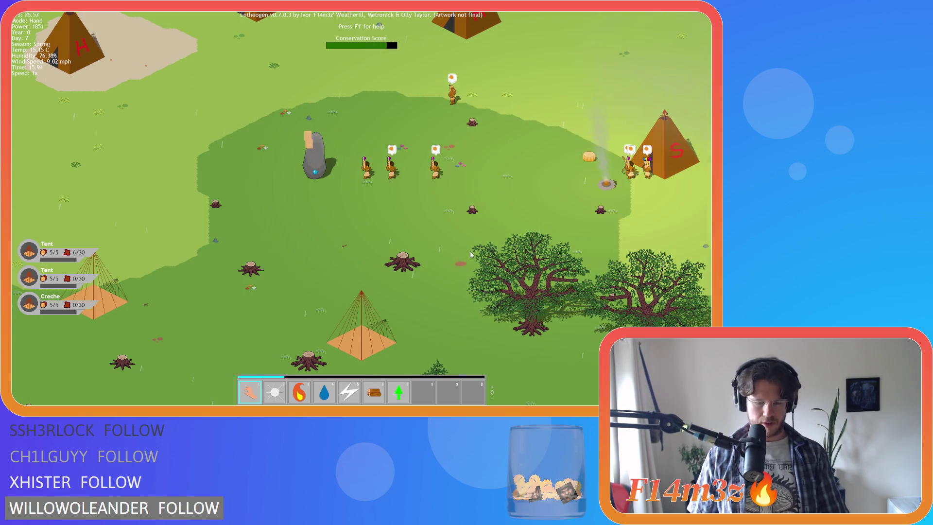
key(F5)
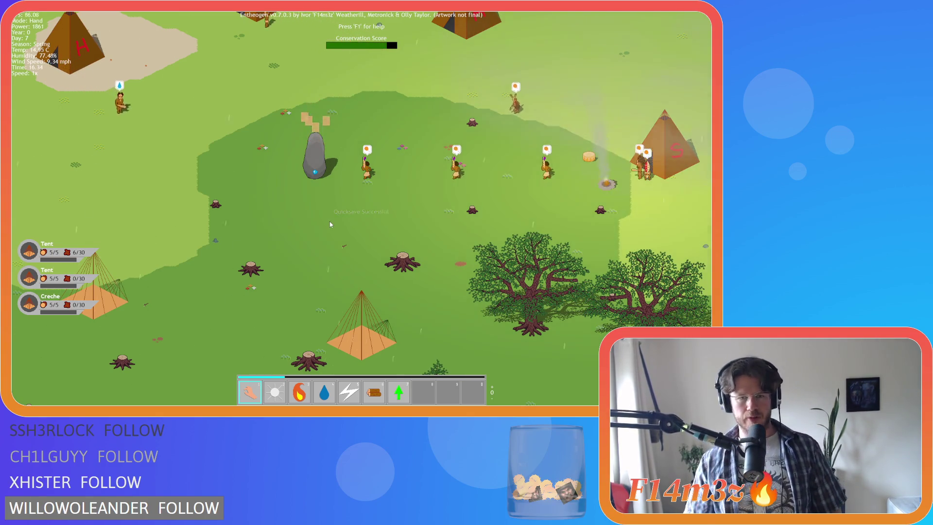
key(Left)
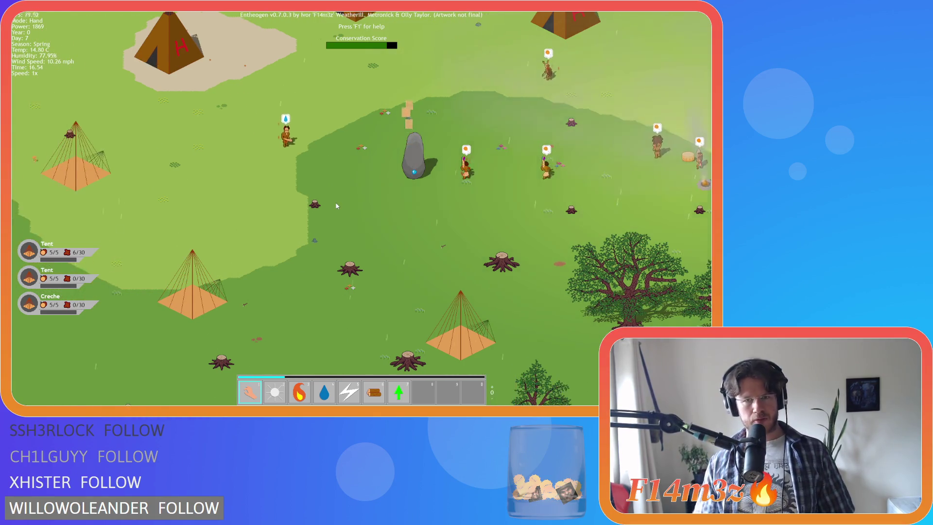
key(Right)
key(Up)
key(Left)
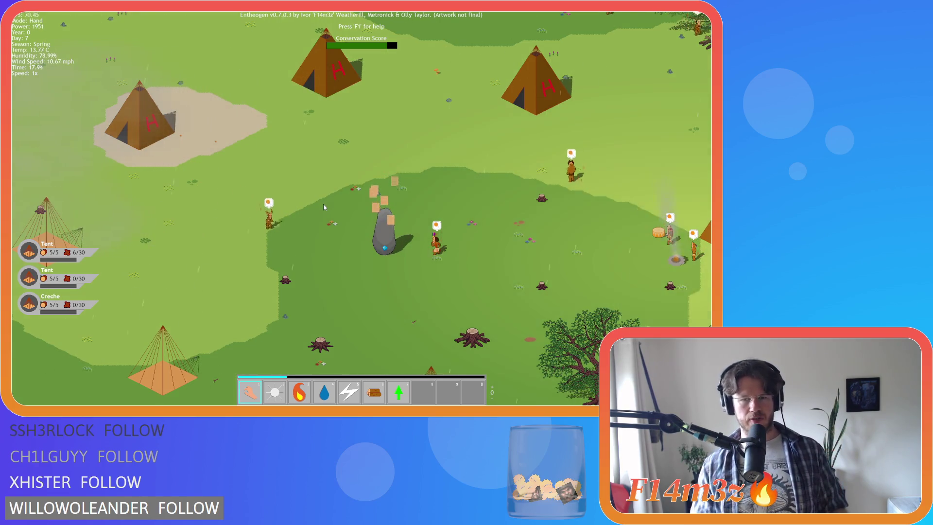
key(Right)
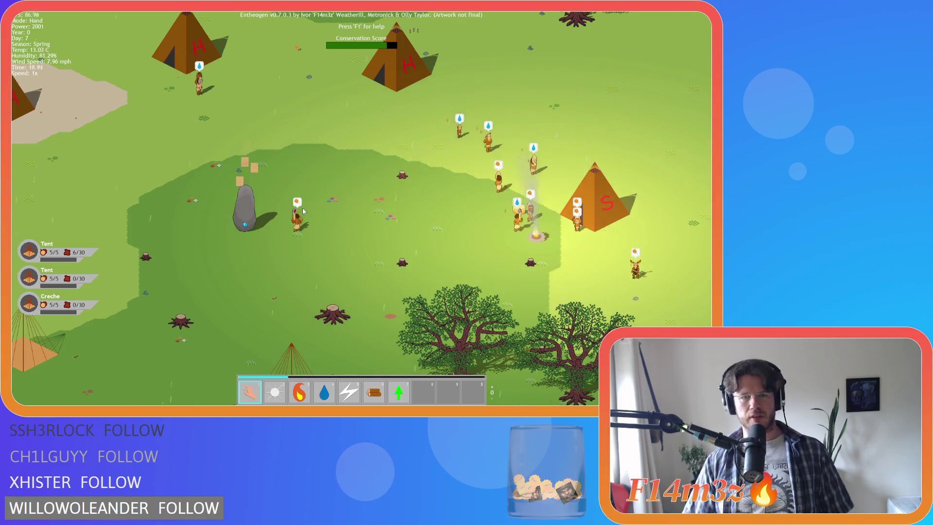
key(w)
key(a)
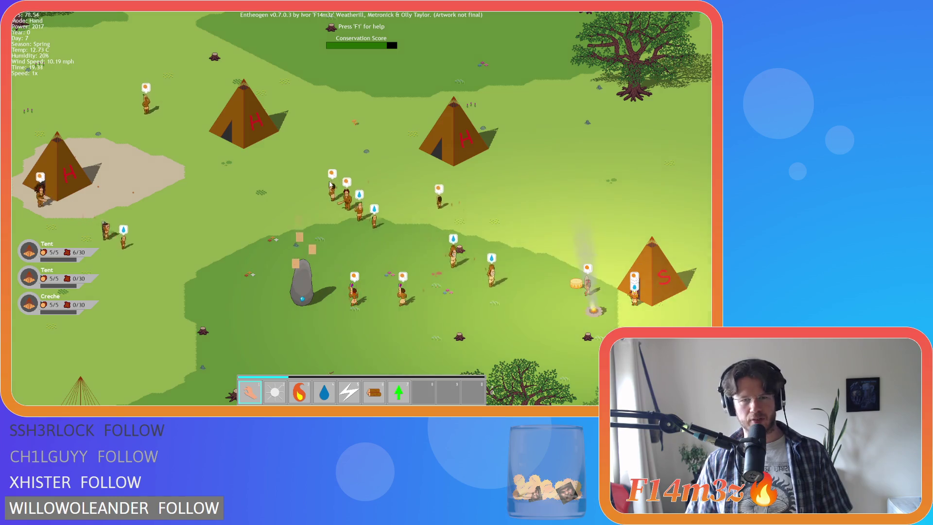
key(w)
key(s)
key(s)
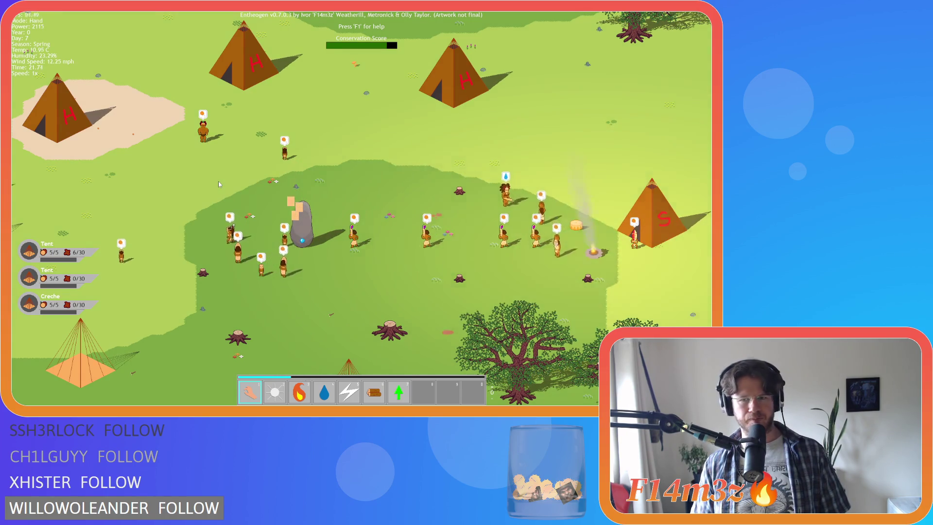
key(Left)
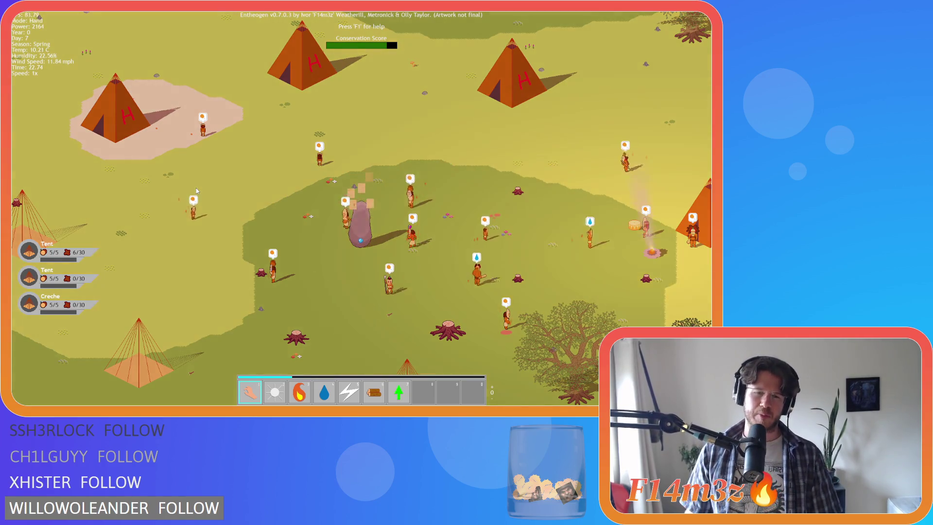
key(d)
key(s)
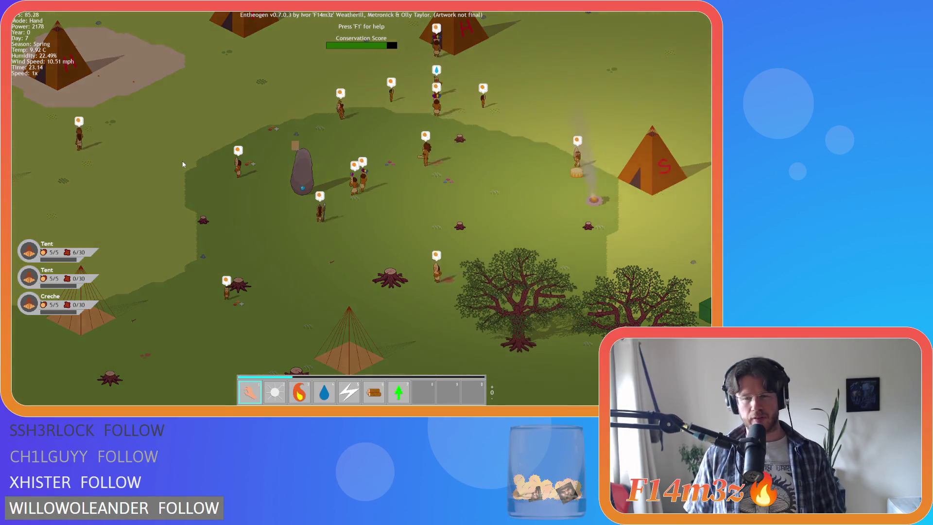
key(w)
key(d)
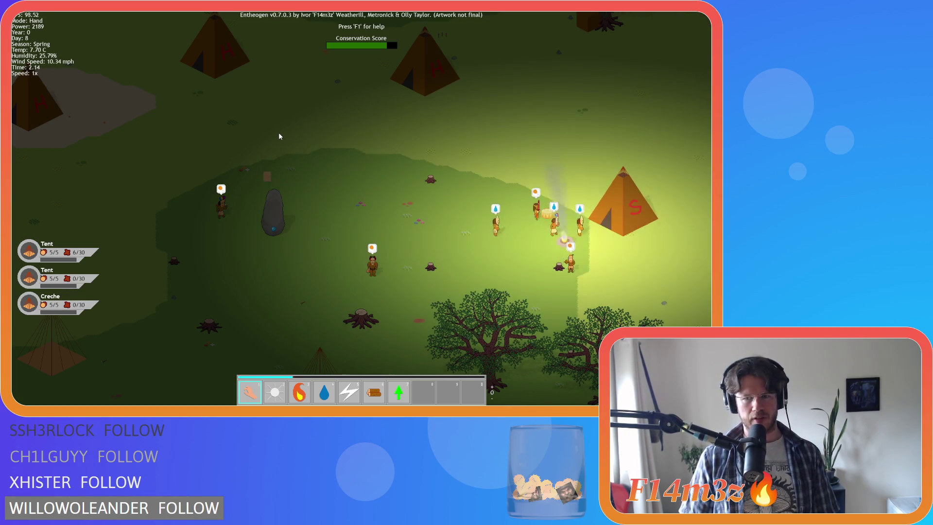
key(s)
key(d)
scroll(down, 3)
scroll(up, 3)
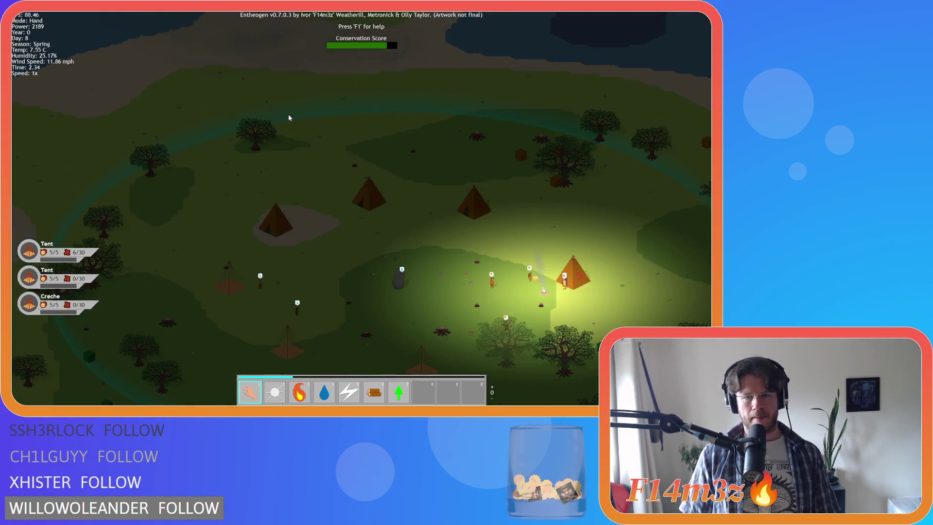
scroll(down, 3)
key(w)
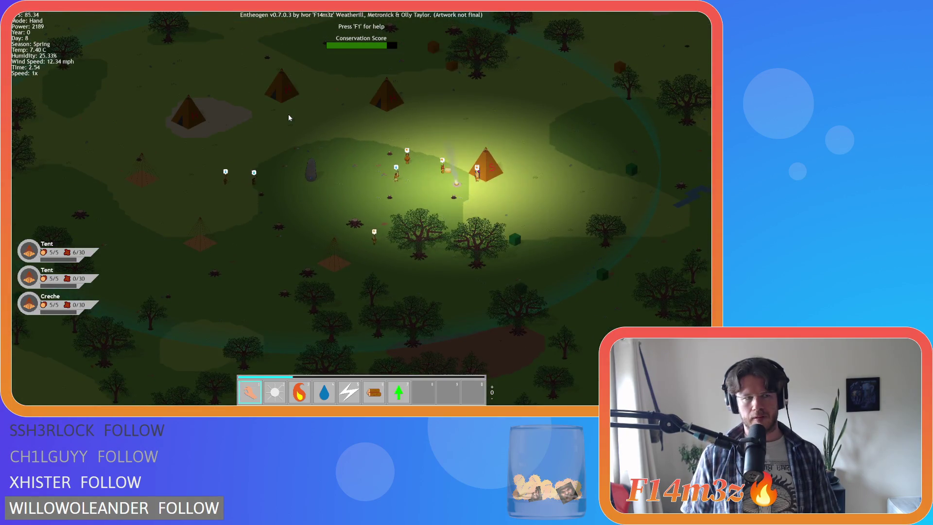
key(w)
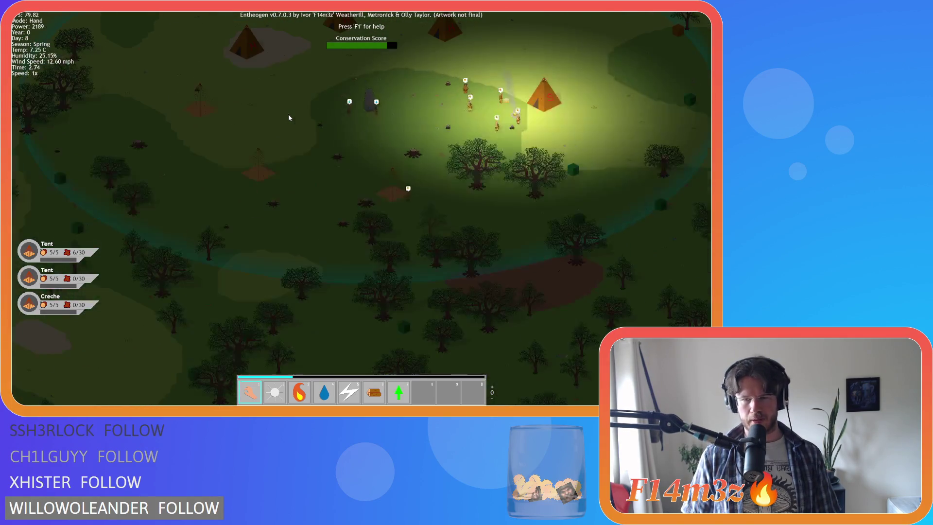
key(d)
scroll(down, 3)
scroll(up, 3)
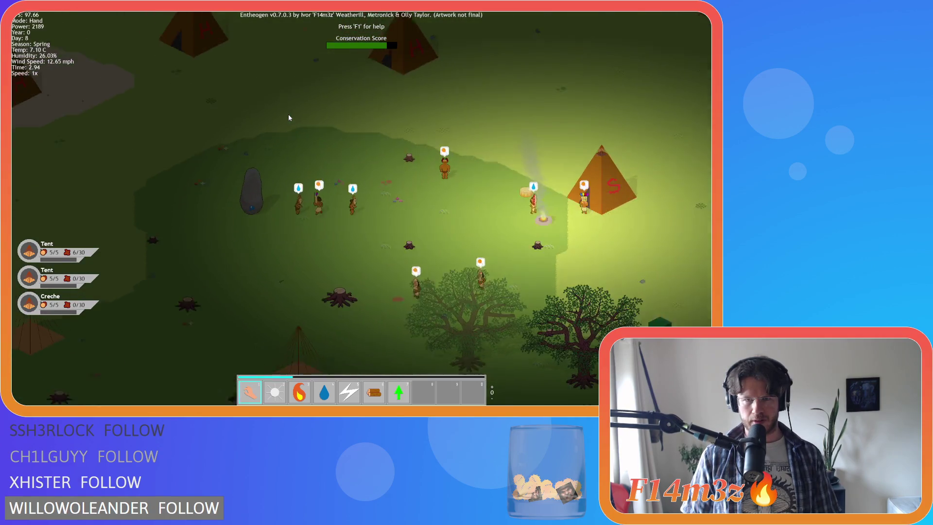
key(s)
scroll(down, 3)
key(w)
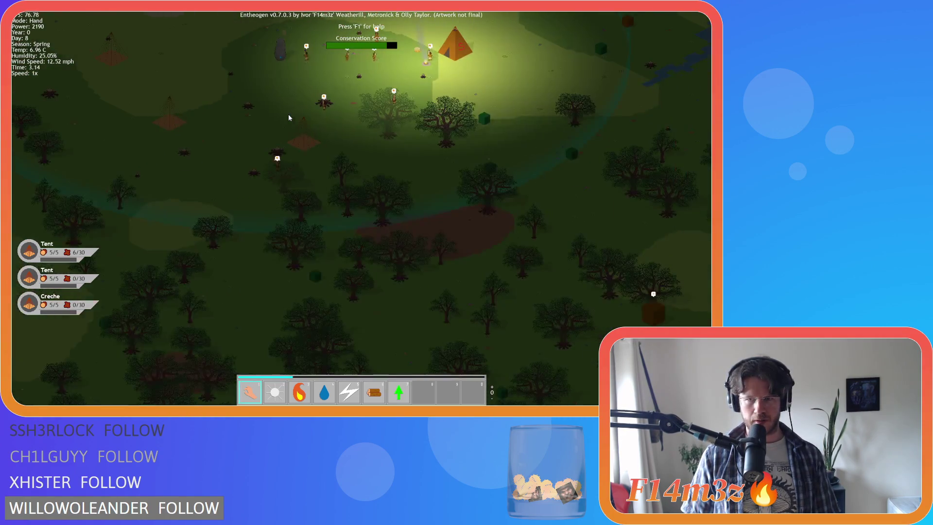
key(a)
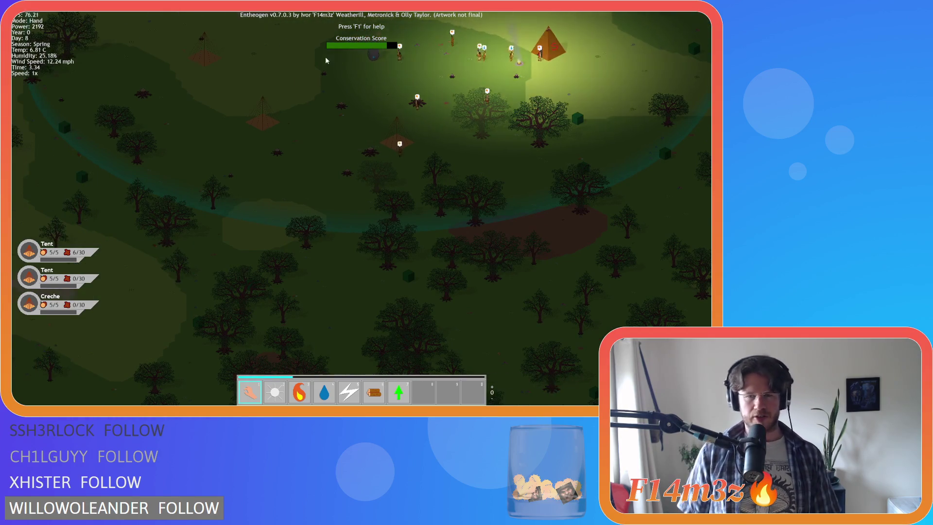
key(s)
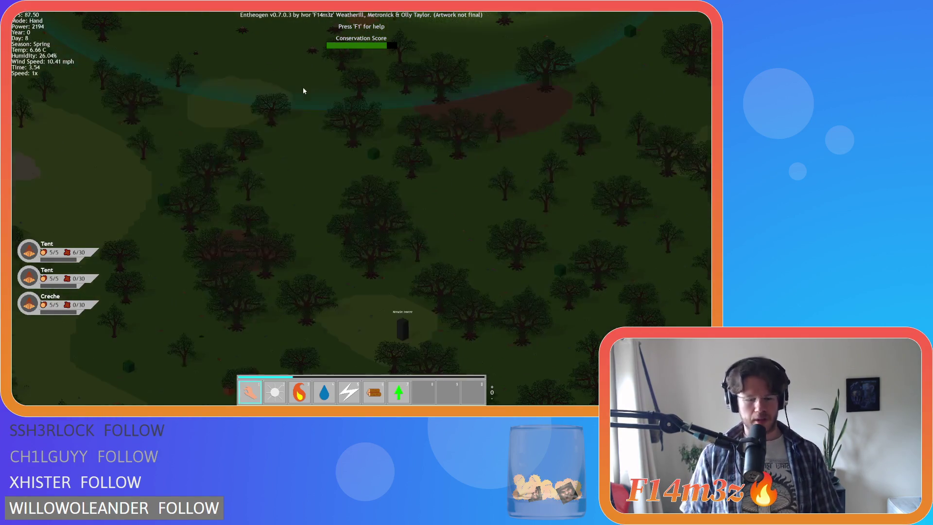
key(w)
key(d)
key(w)
key(a)
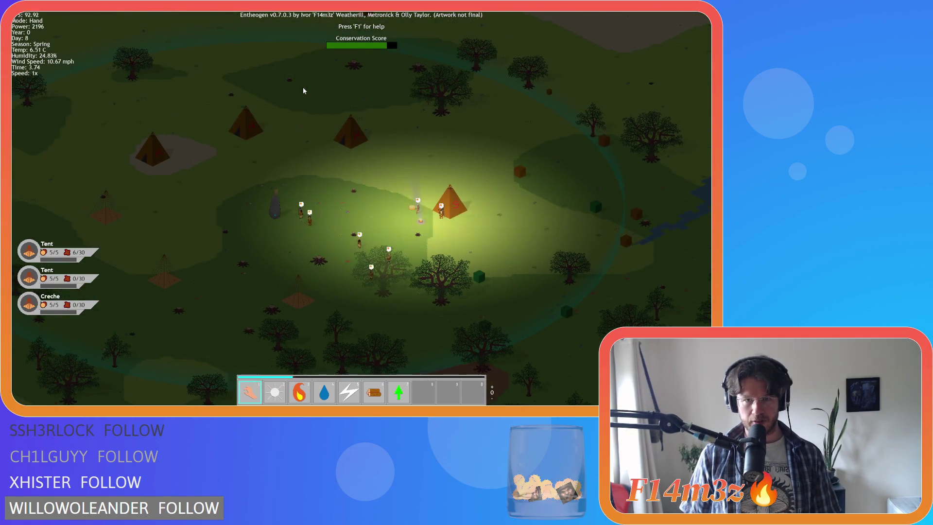
scroll(down, 3)
scroll(up, 3)
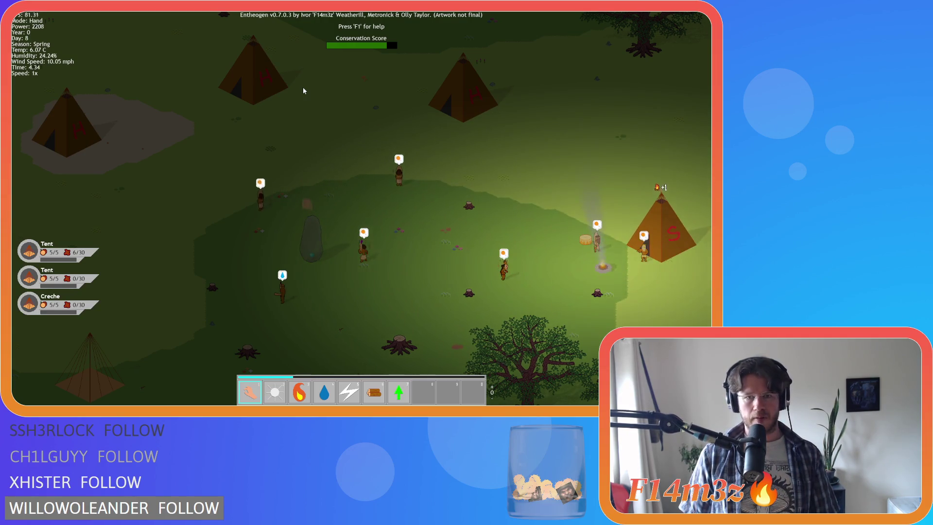
key(a)
scroll(down, 3)
key(s)
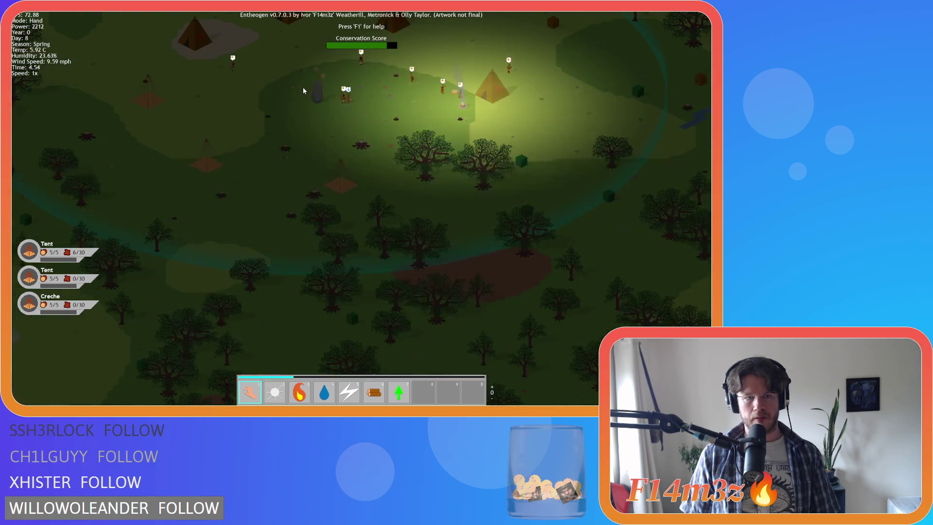
key(d)
scroll(up, 3)
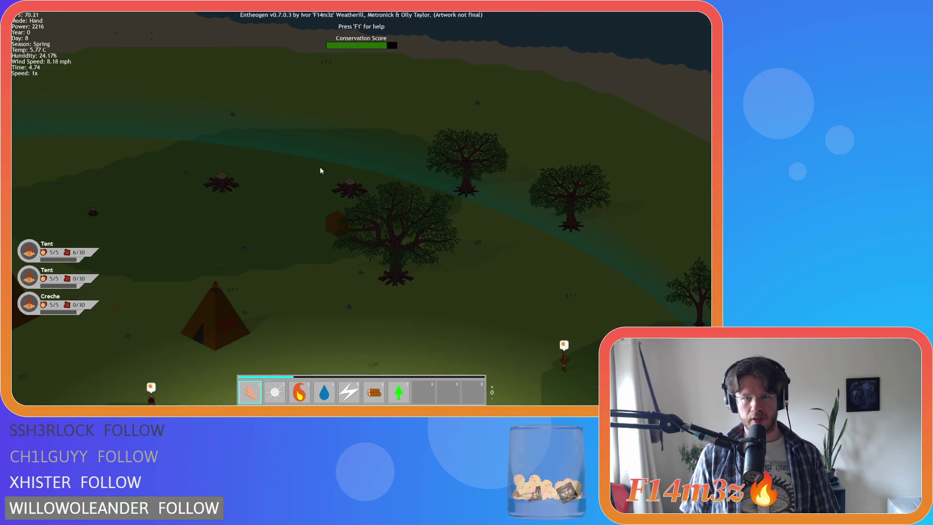
scroll(down, 3)
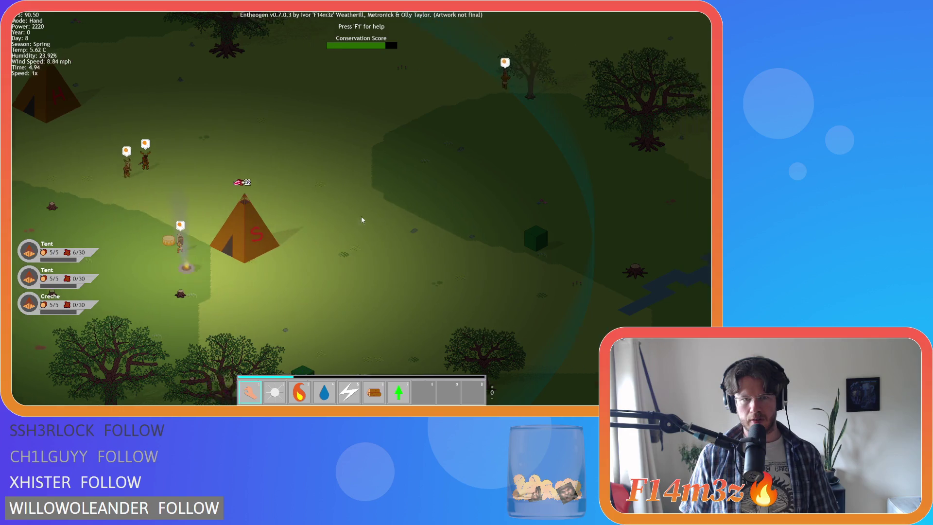
key(s)
key(a)
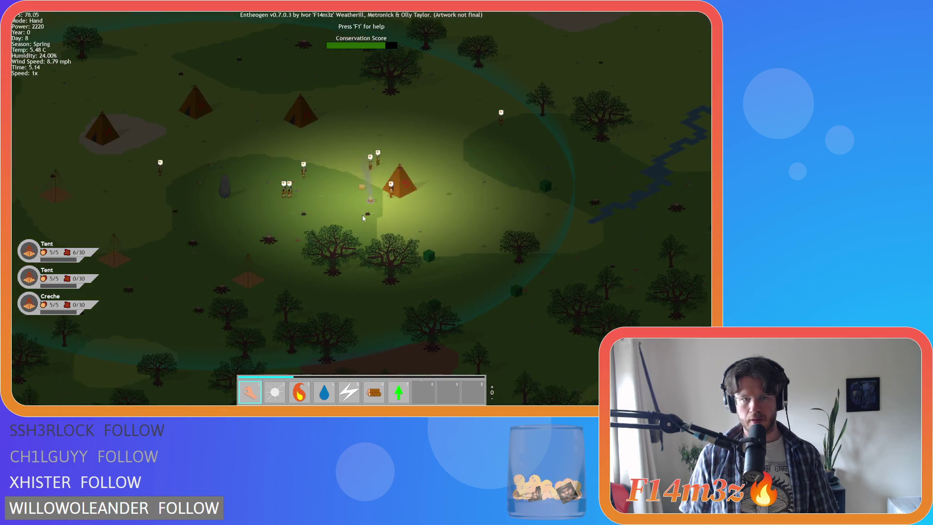
key(a)
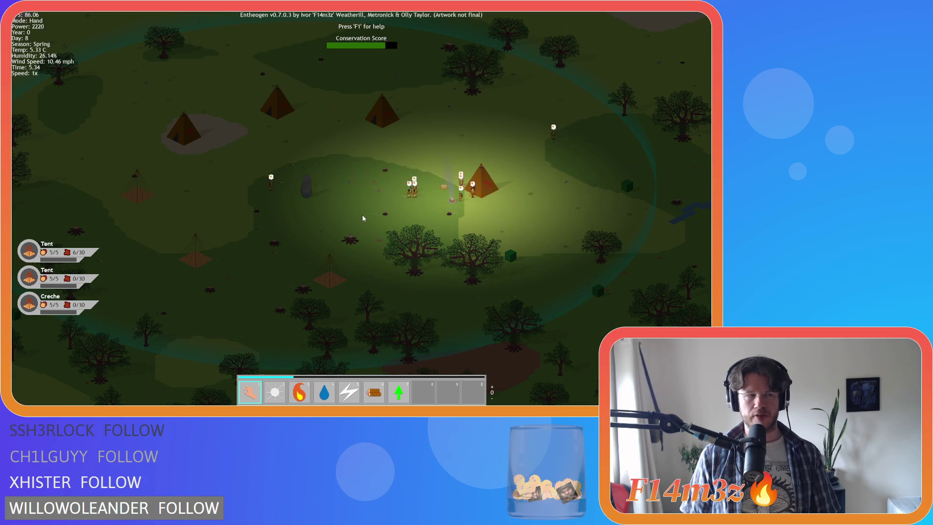
key(Tab)
key(Tab)
key(6)
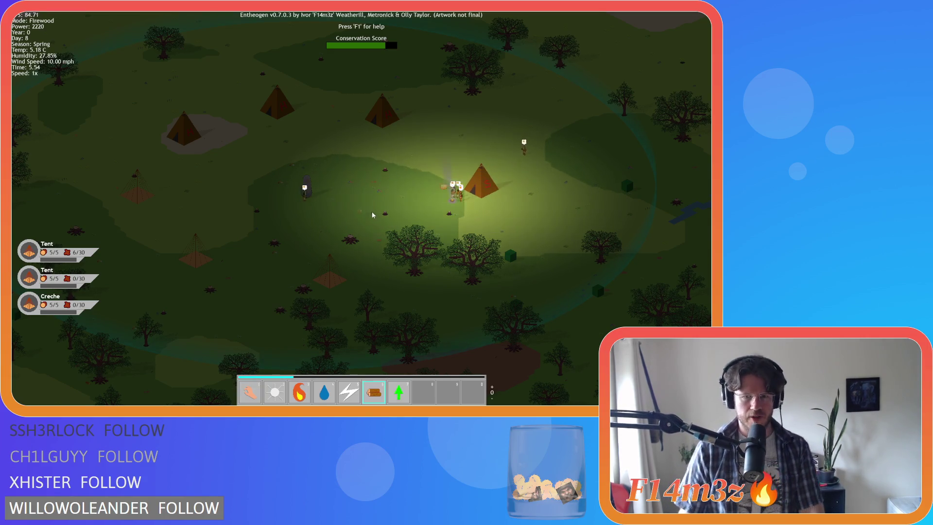
key(1)
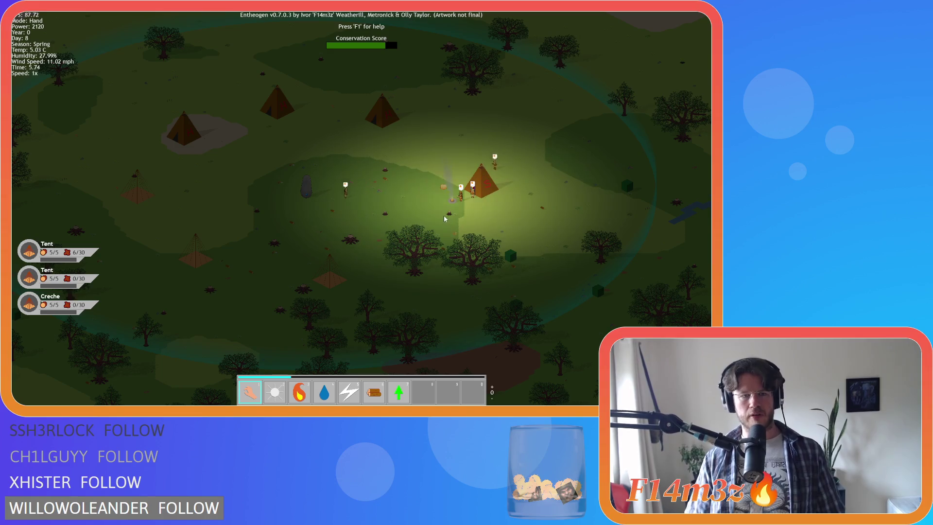
key(d)
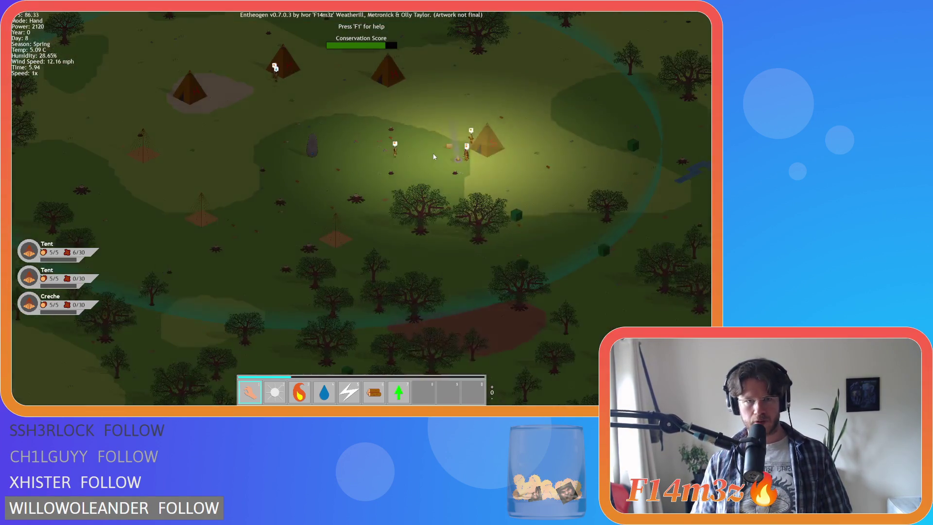
key(s)
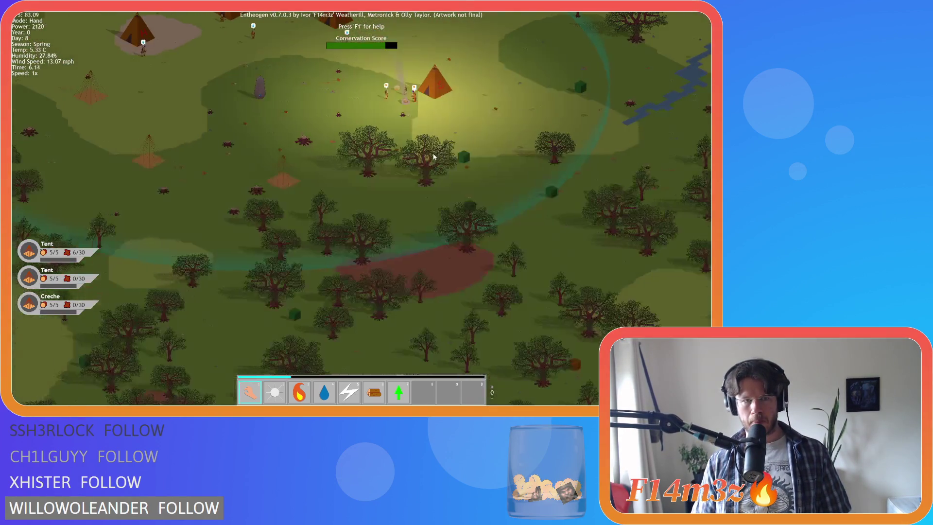
key(w)
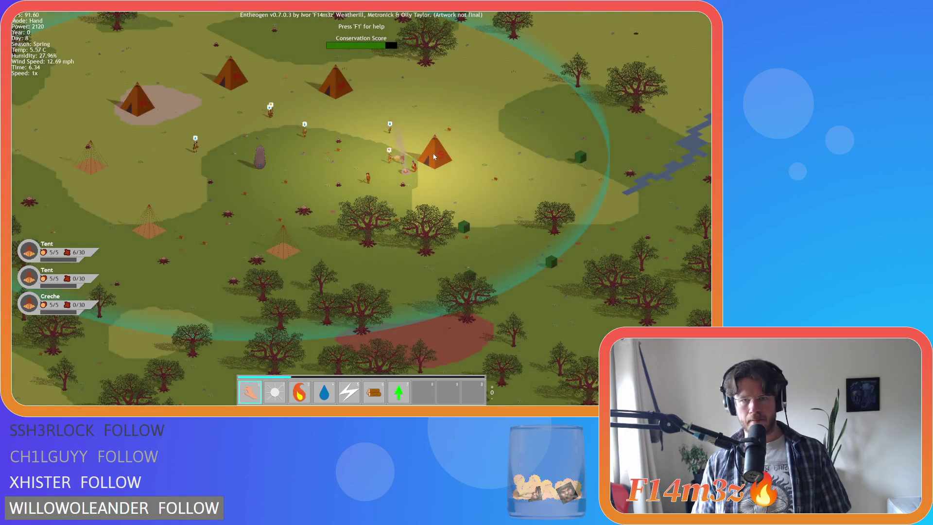
key(d)
key(d)
key(w)
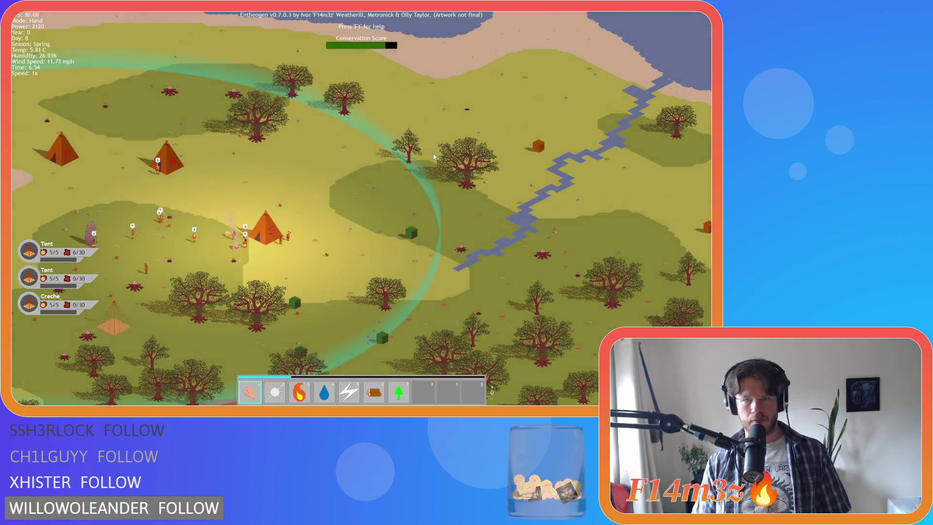
key(s)
key(a)
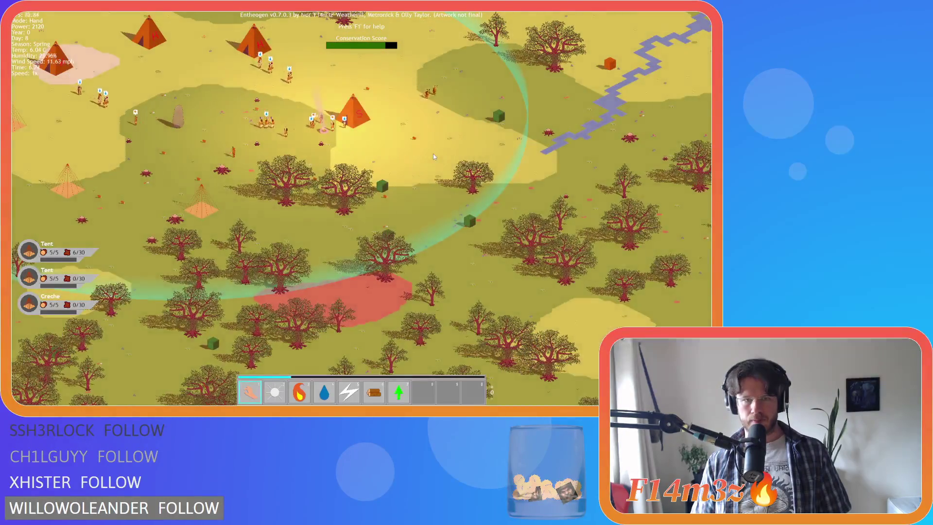
key(a)
key(i)
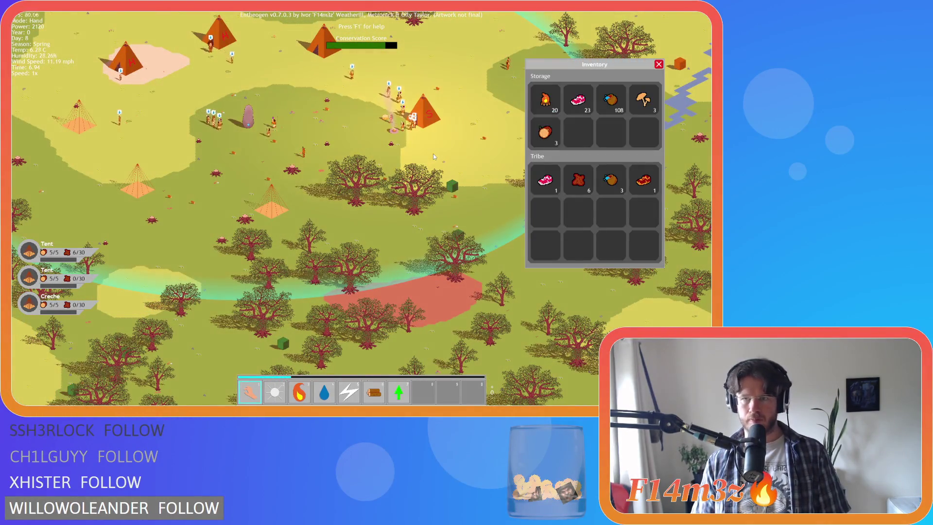
key(i)
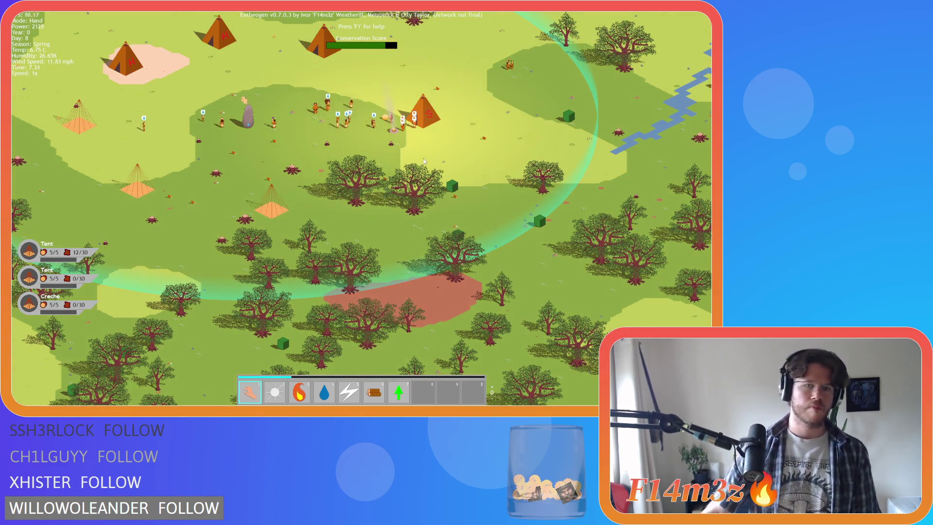
key(d)
key(w)
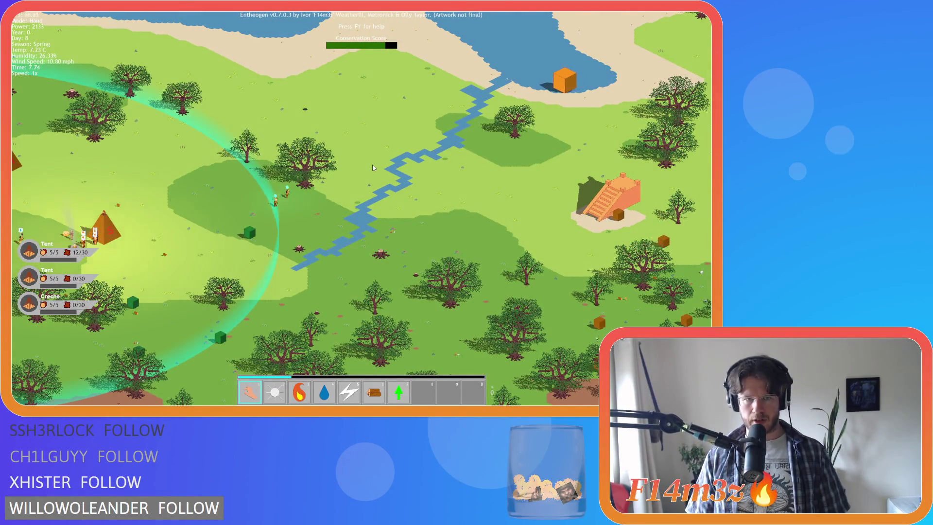
key(a)
key(s)
scroll(down, 3)
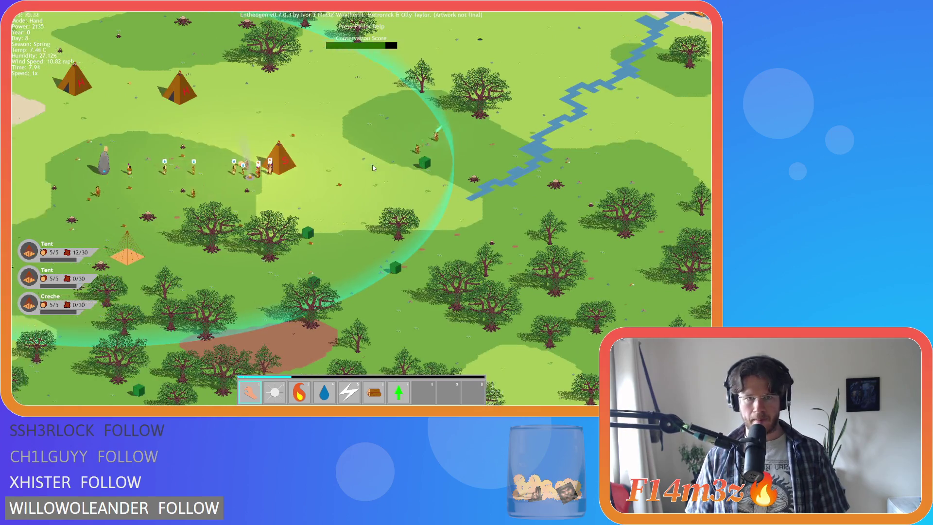
scroll(up, 3)
scroll(up, 3)
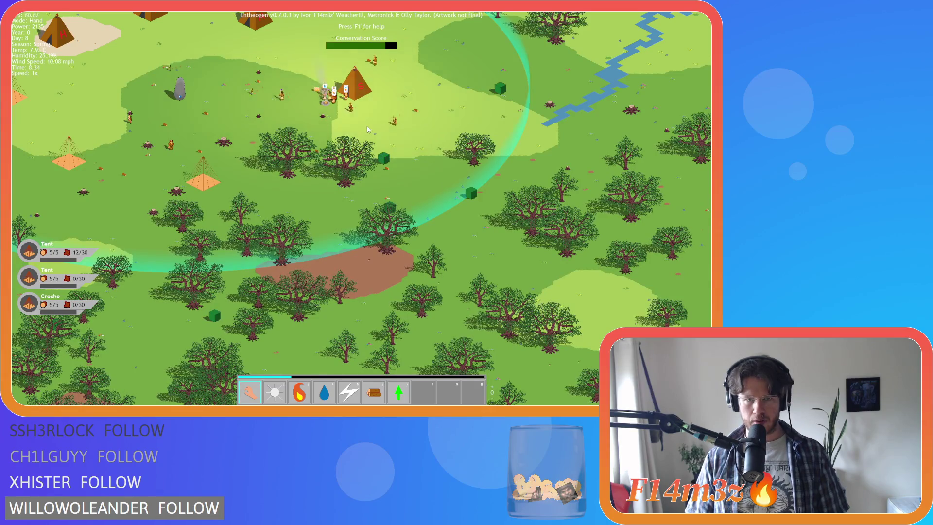
scroll(down, 3)
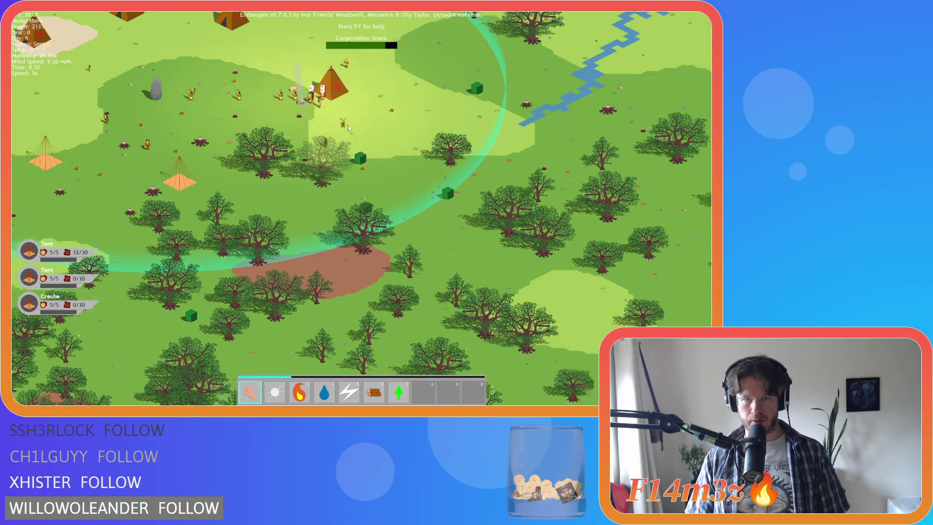
scroll(up, 3)
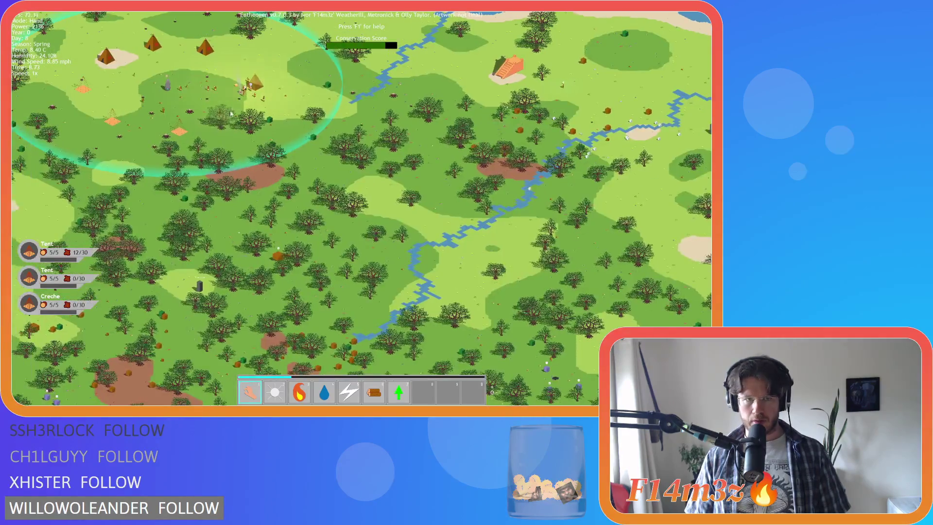
Step: Move the view toward the pyramid and river, briefly inspecting a villager near the pyramid
drag(228, 125, 574, 155)
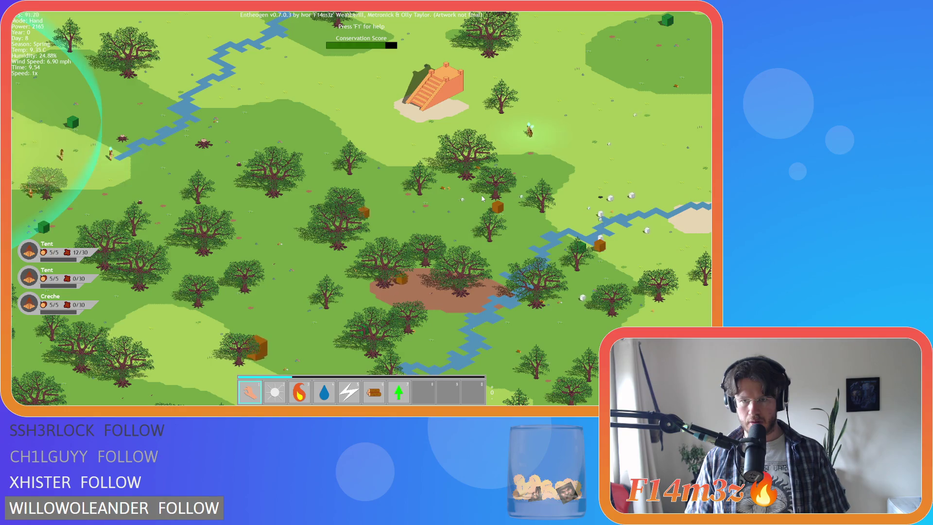
scroll(up, 3)
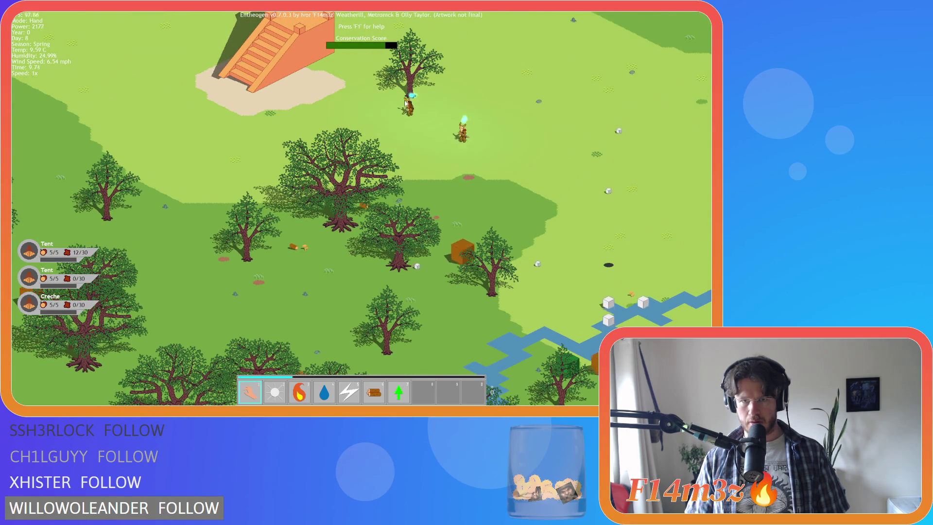
click(402, 104)
click(332, 63)
scroll(down, 3)
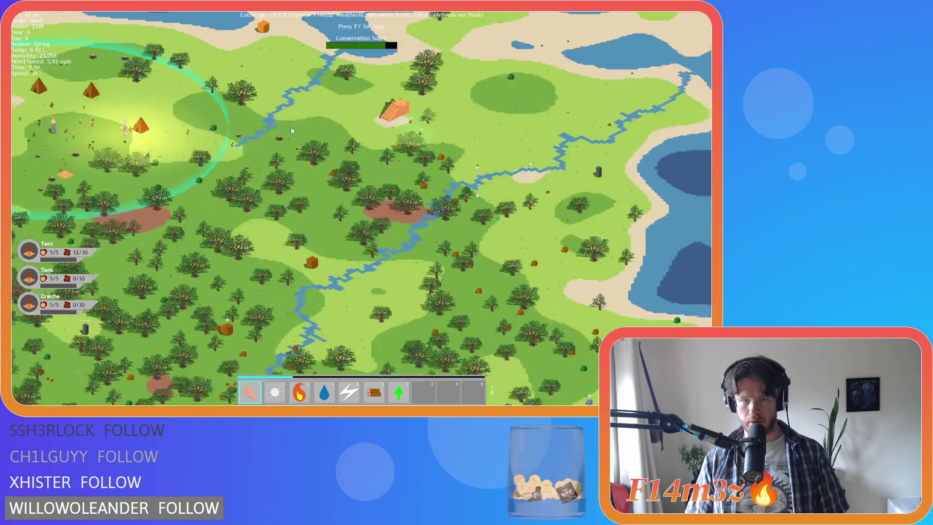
scroll(up, 3)
Step: Pan around the stepped pyramid and back to the tents and river
key(a)
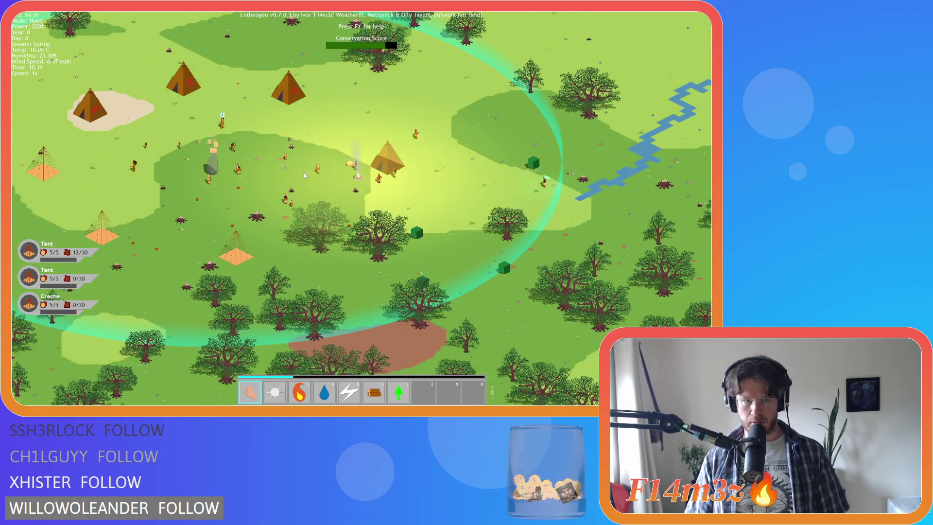
scroll(down, 3)
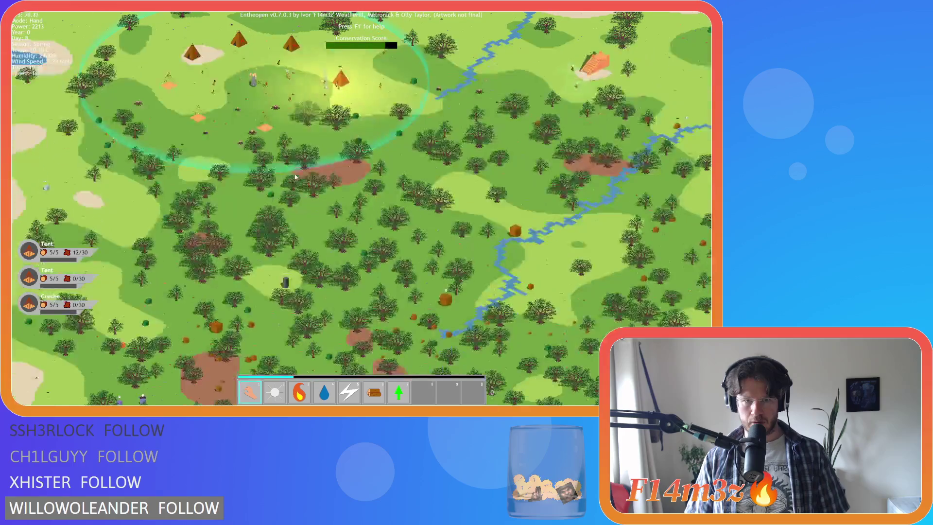
scroll(up, 3)
key(d)
key(w)
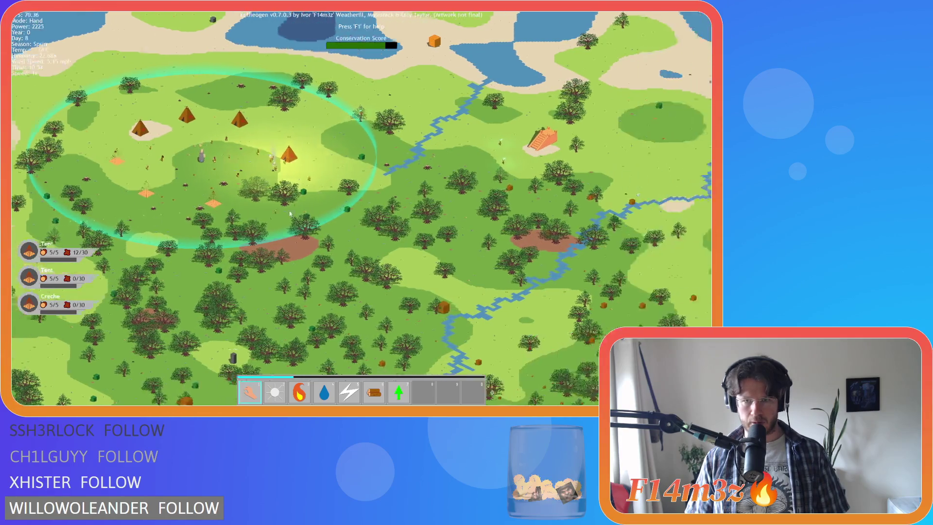
scroll(up, 3)
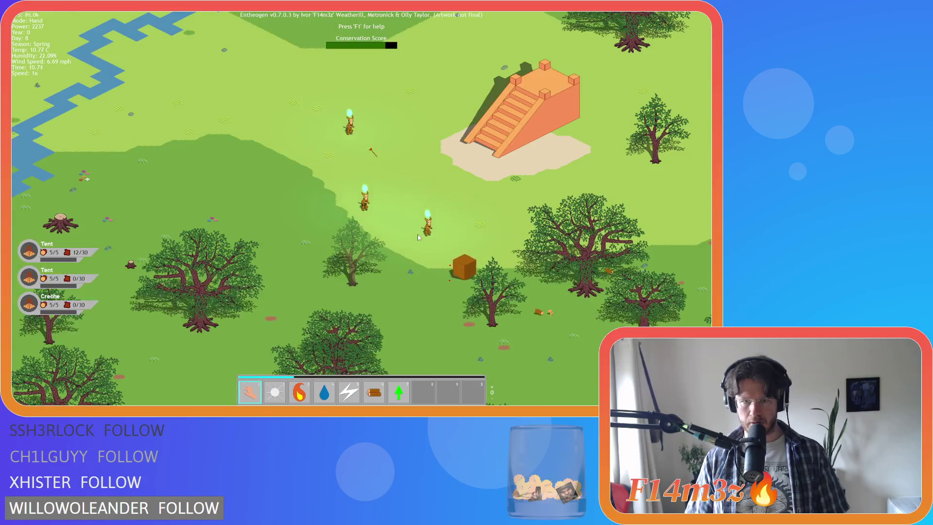
key(a)
key(s)
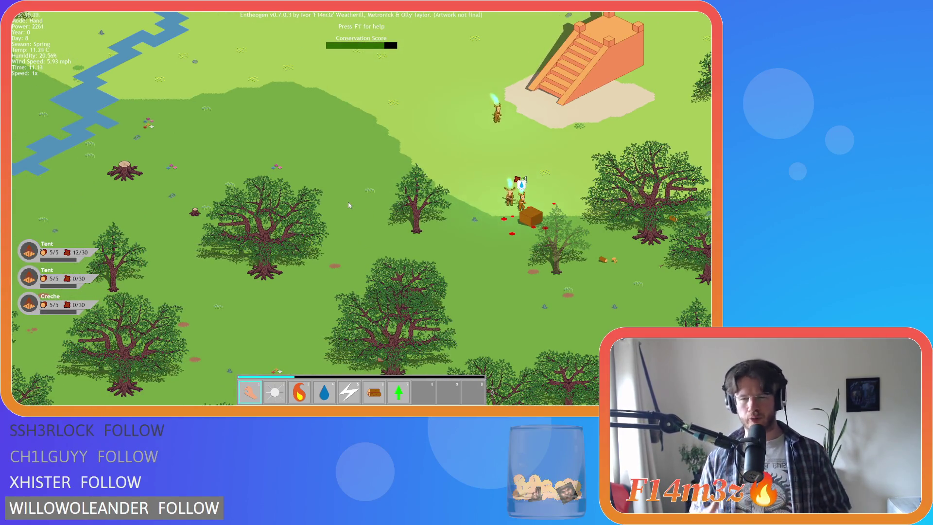
scroll(down, 3)
key(a)
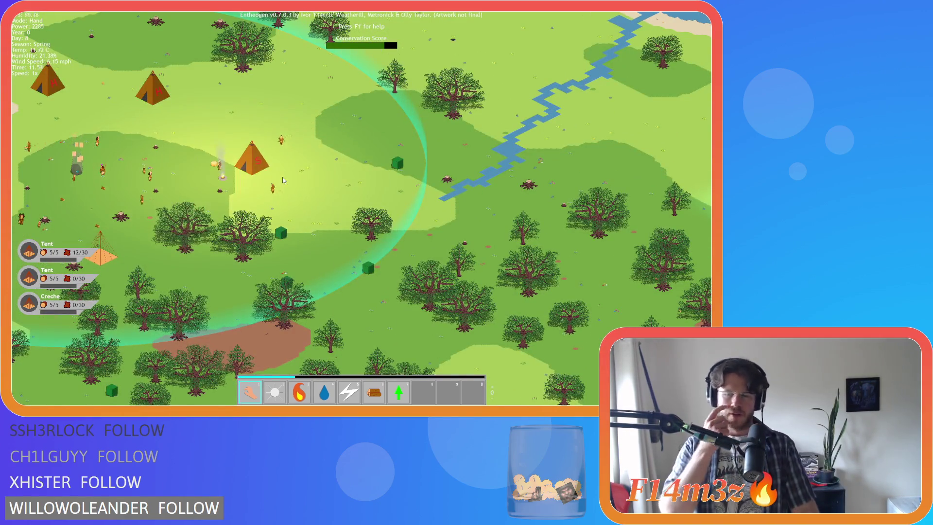
Step: Pan right to the stepped temple, then across the forest past the brown patch
key(d)
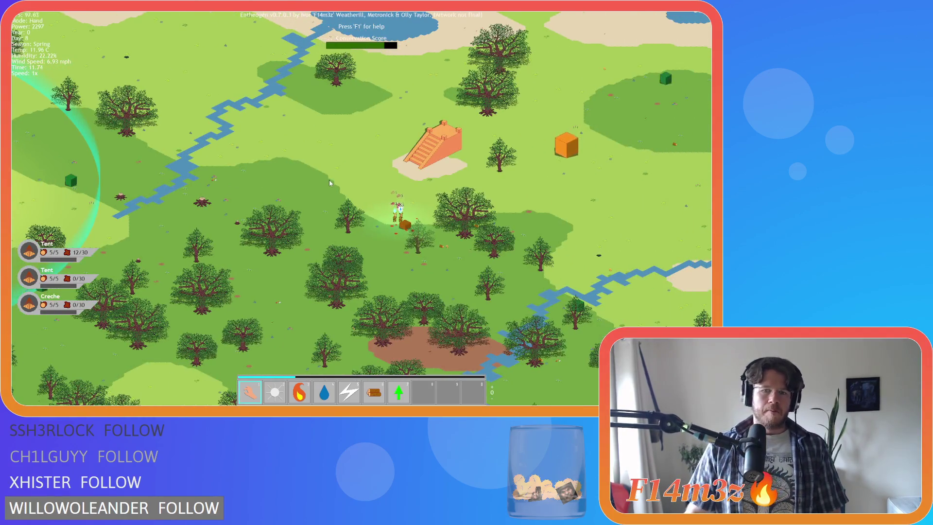
key(a)
key(s)
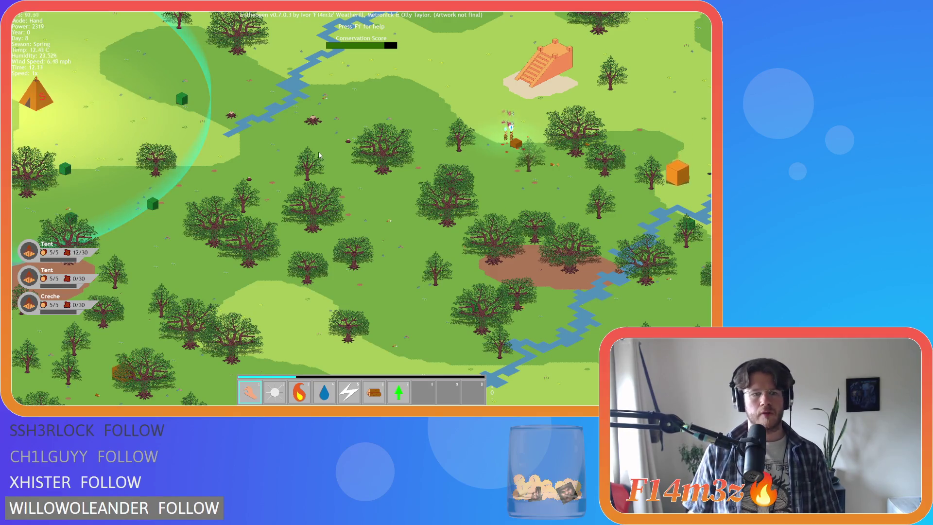
key(a)
key(s)
key(a)
key(s)
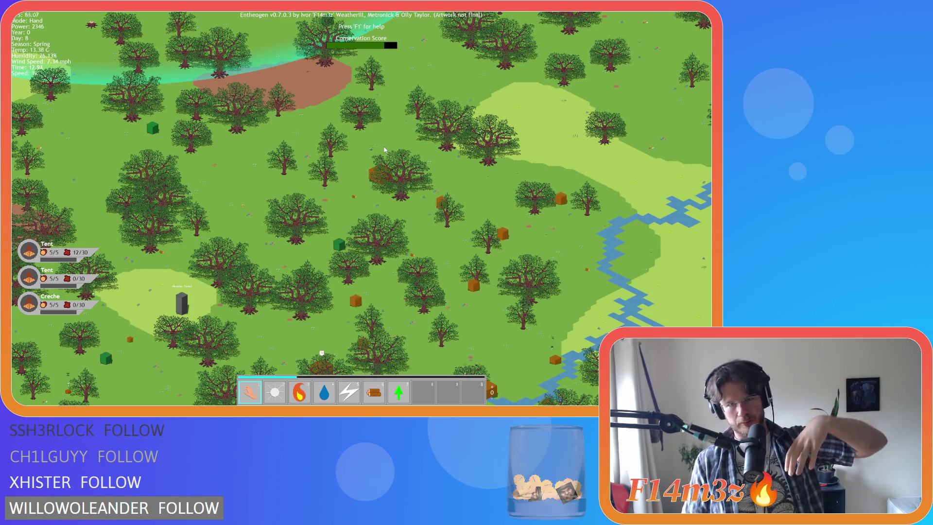
key(Up)
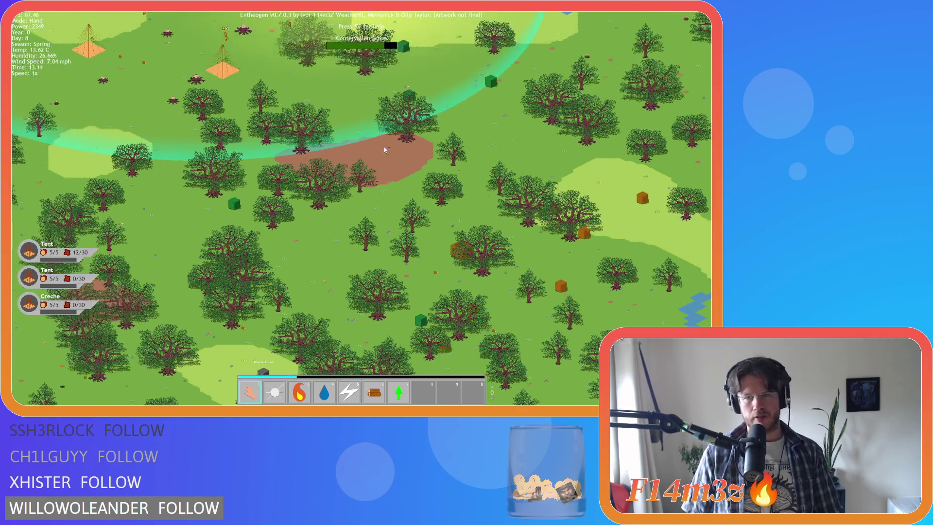
key(Up)
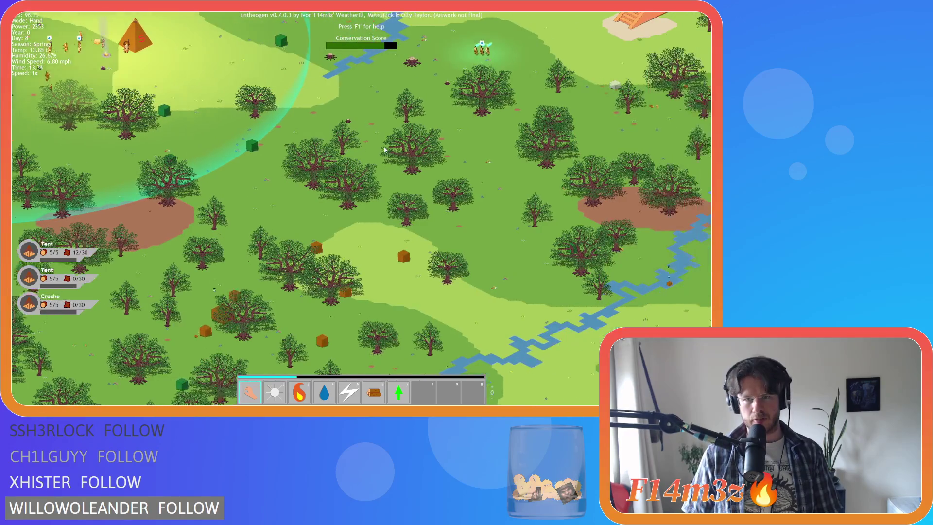
key(Up)
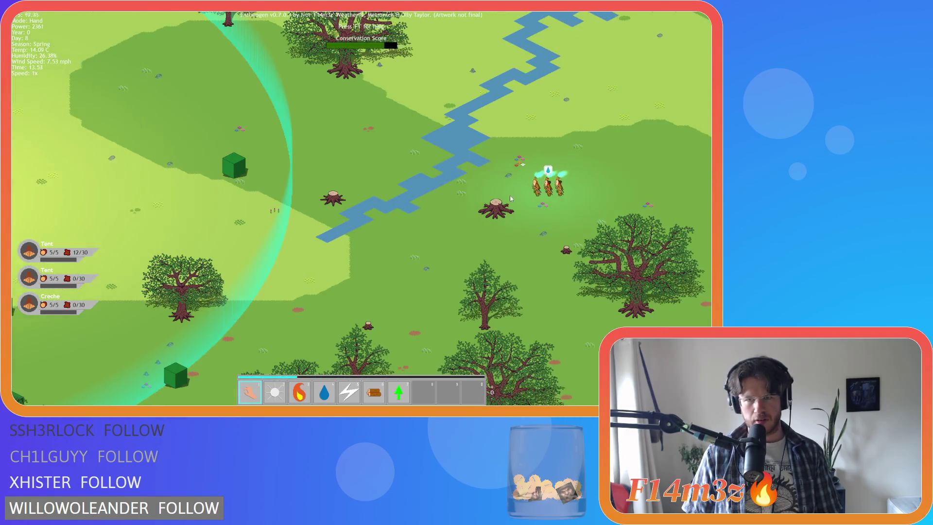
key(Home)
scroll(down, 3)
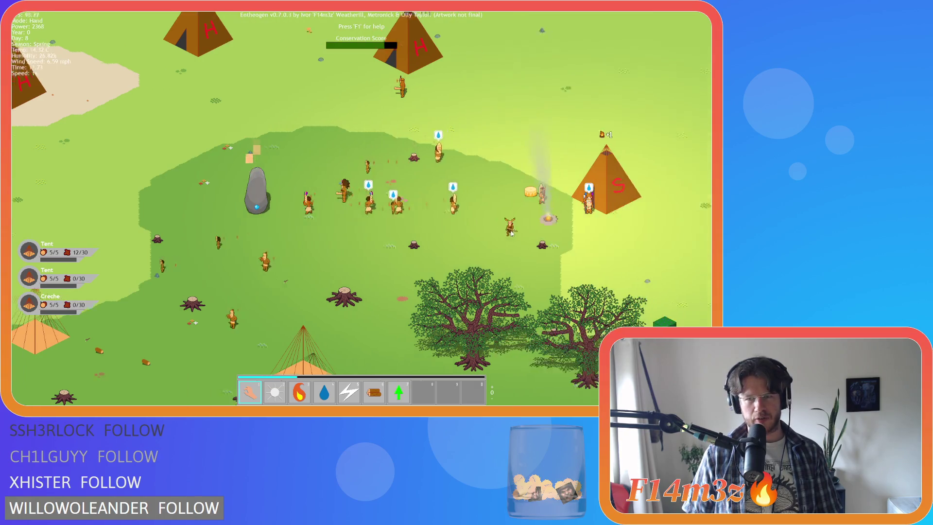
key(Right)
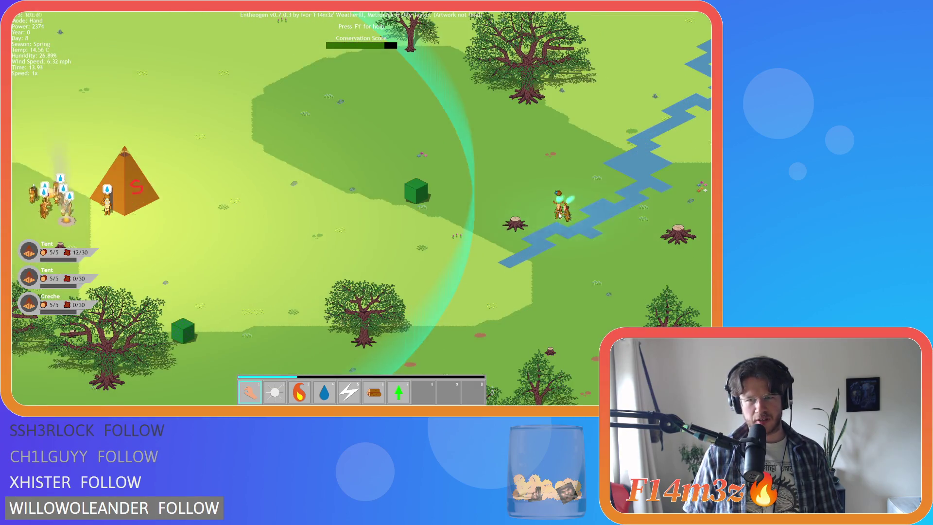
key(Home)
key(Right)
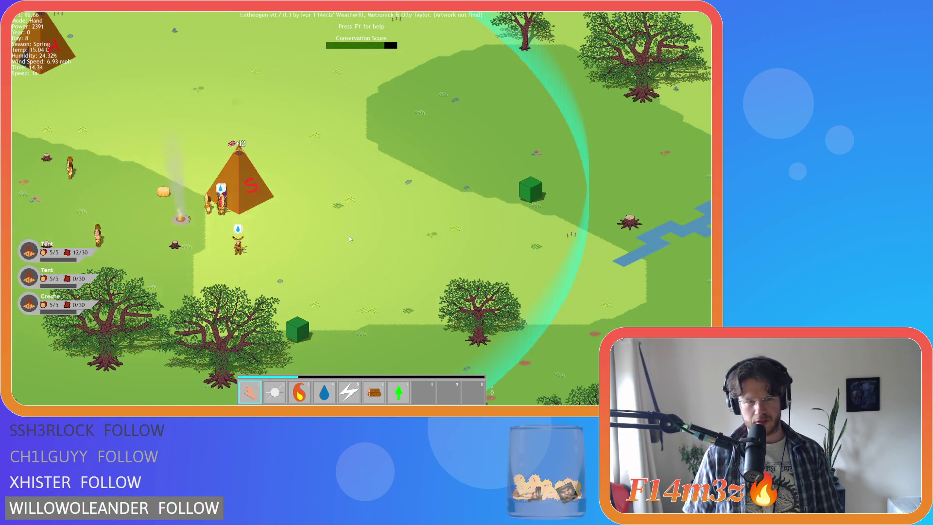
key(Down)
key(Left)
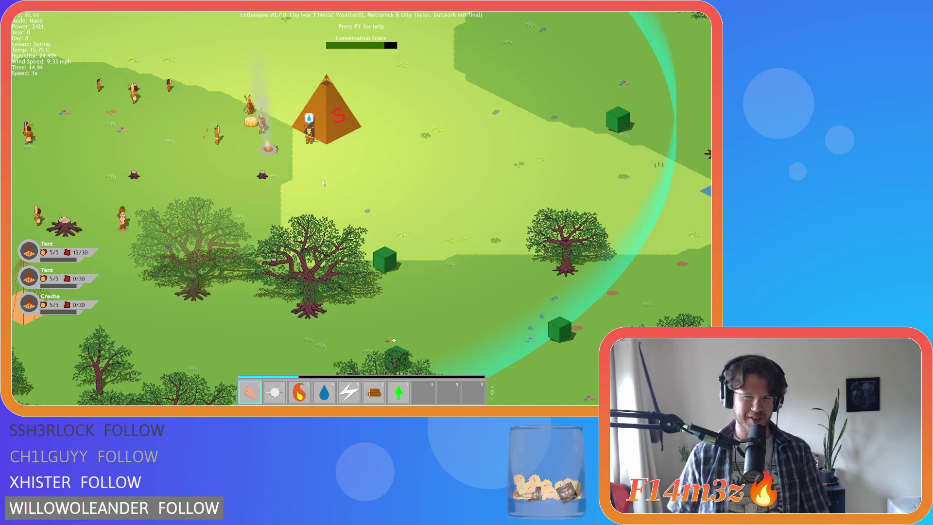
scroll(down, 3)
scroll(up, 3)
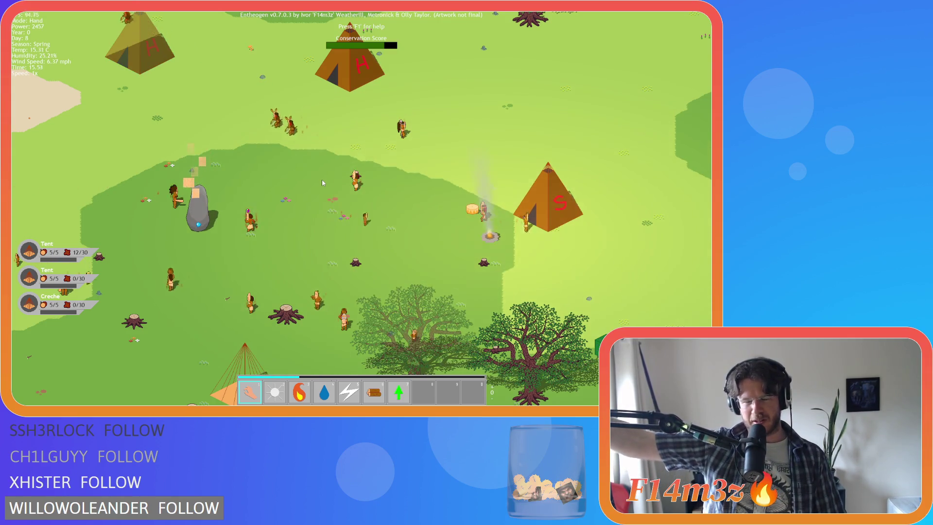
key(Up)
key(Left)
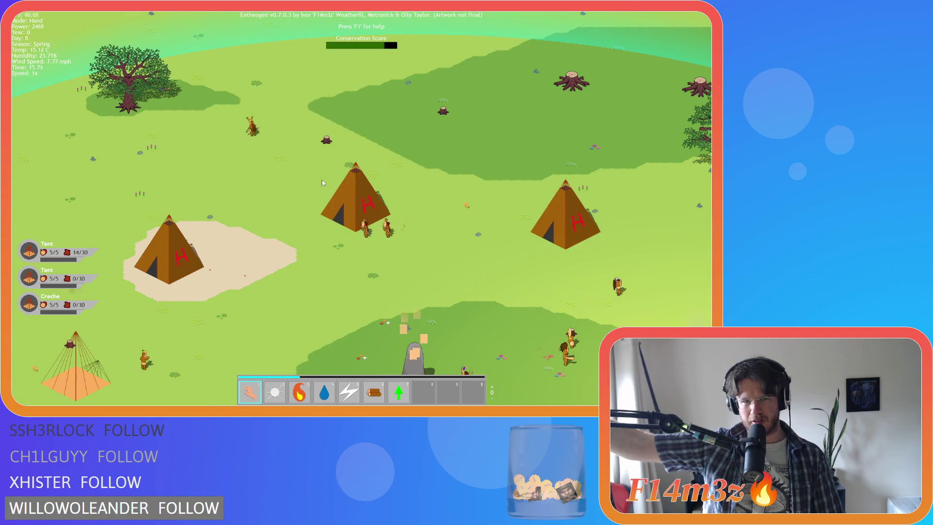
key(Up)
key(Left)
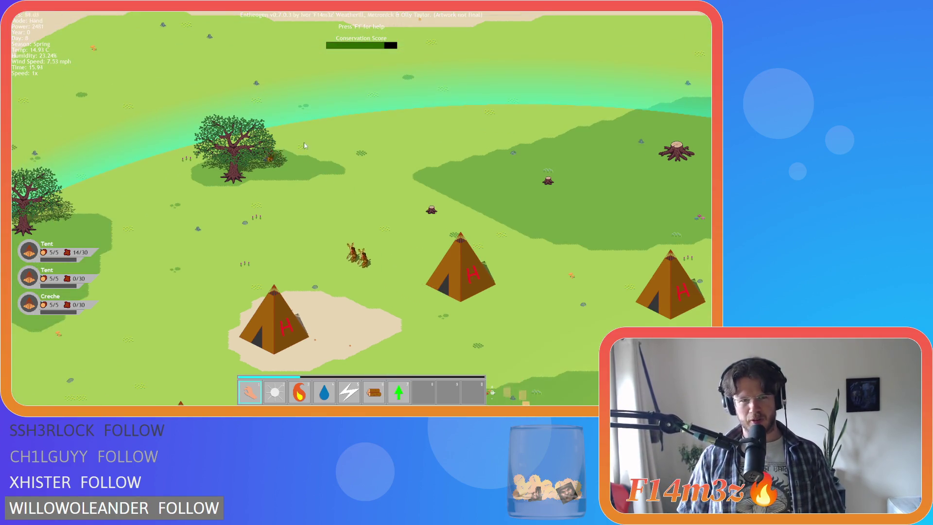
key(Down)
key(Right)
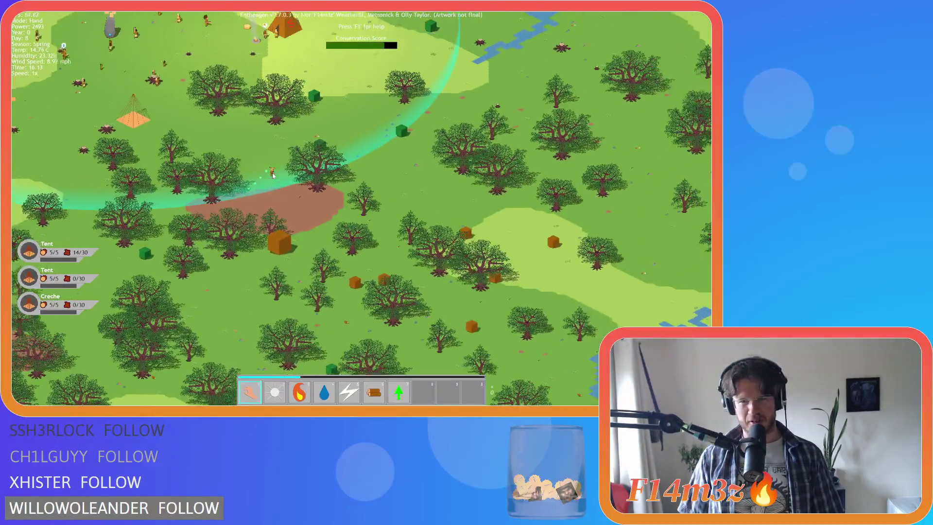
Step: Pan back and forth between the beach tent village and the forest with the arrow keys
key(Up)
key(Left)
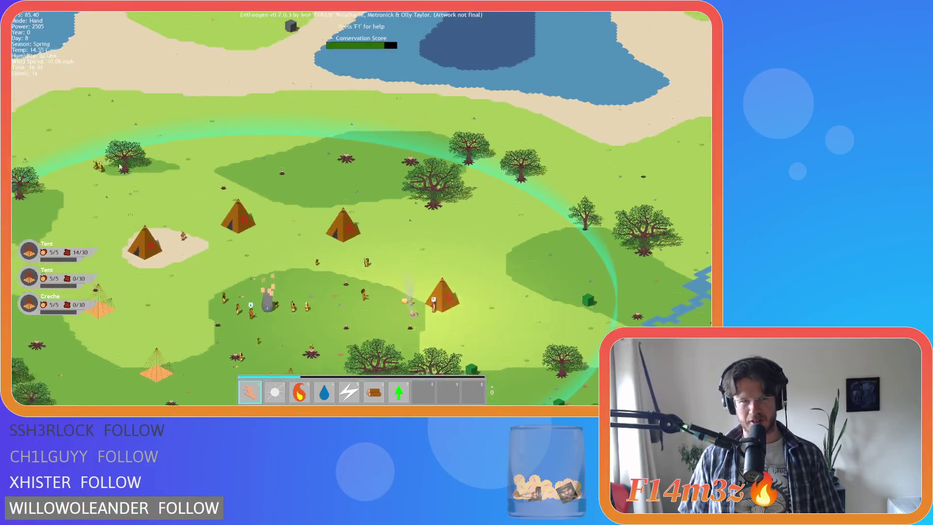
key(Down)
key(Right)
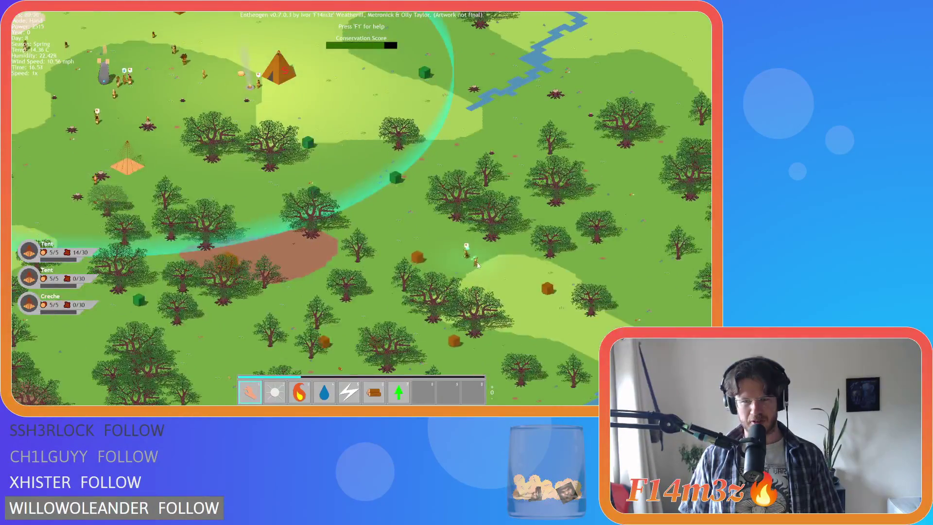
key(Up)
key(Left)
key(Down)
key(Right)
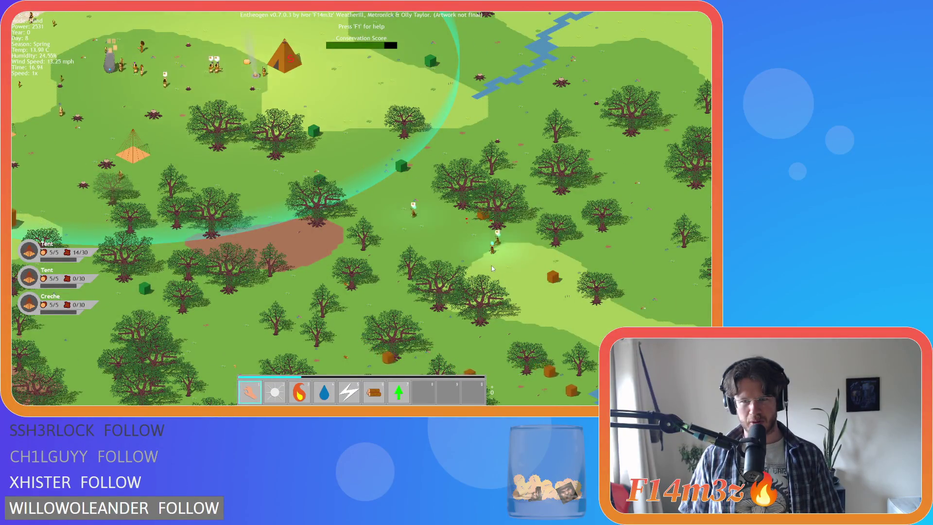
Step: Zoom in and out over the village, then pause and resume the game
scroll(up, 3)
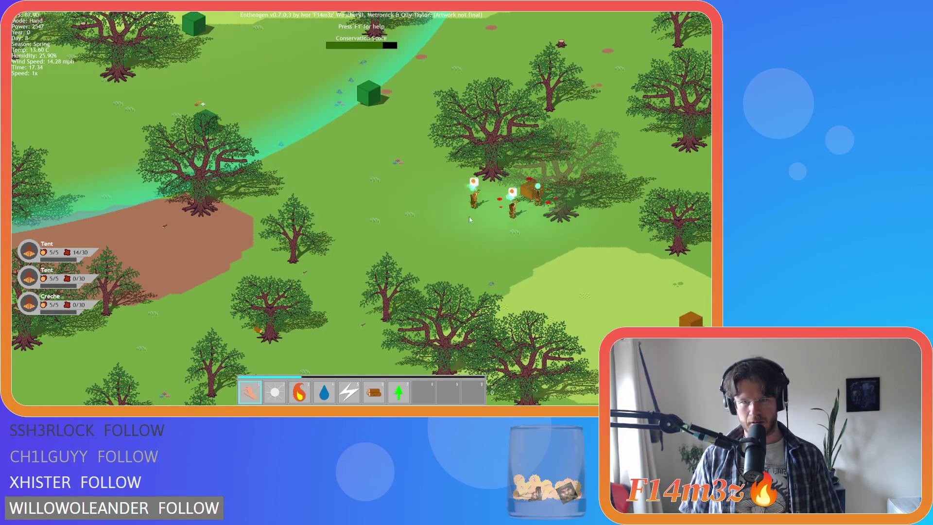
scroll(down, 3)
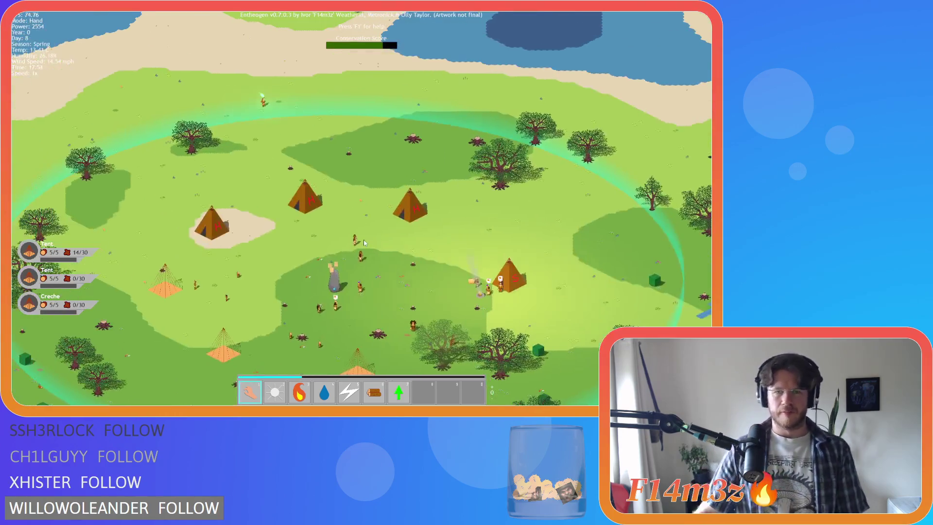
scroll(up, 3)
scroll(down, 3)
key(space)
key(space)
key(w+d)
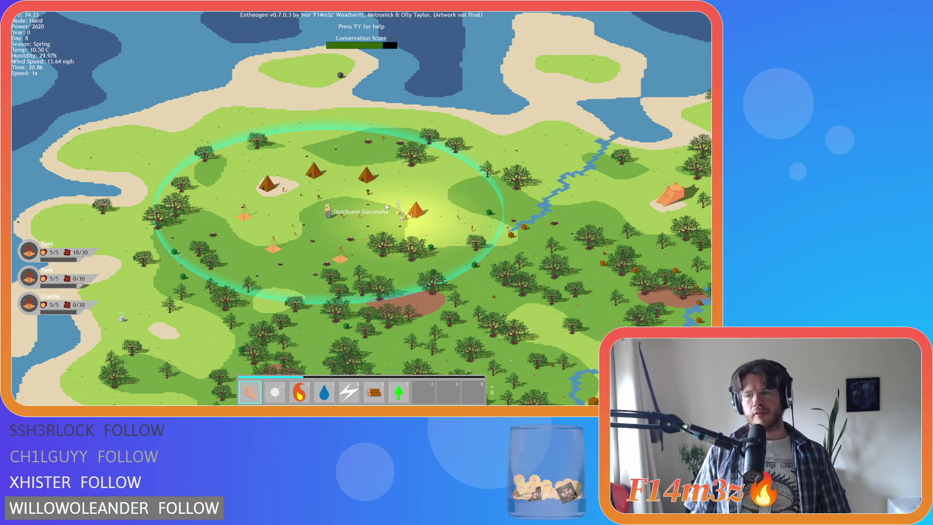
Step: Pan down through the forest, return to the tent village, and bring up the quit prompt with Escape
key(s+d)
key(s)
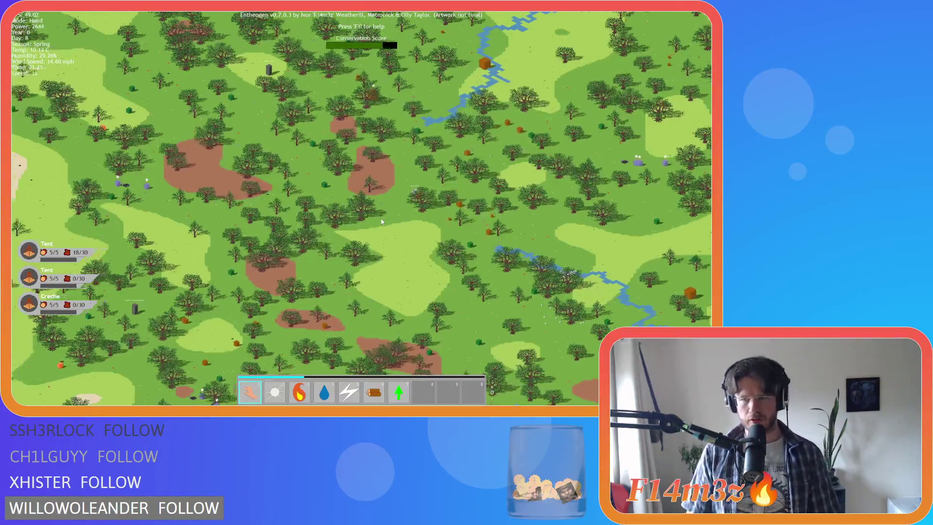
key(s+a)
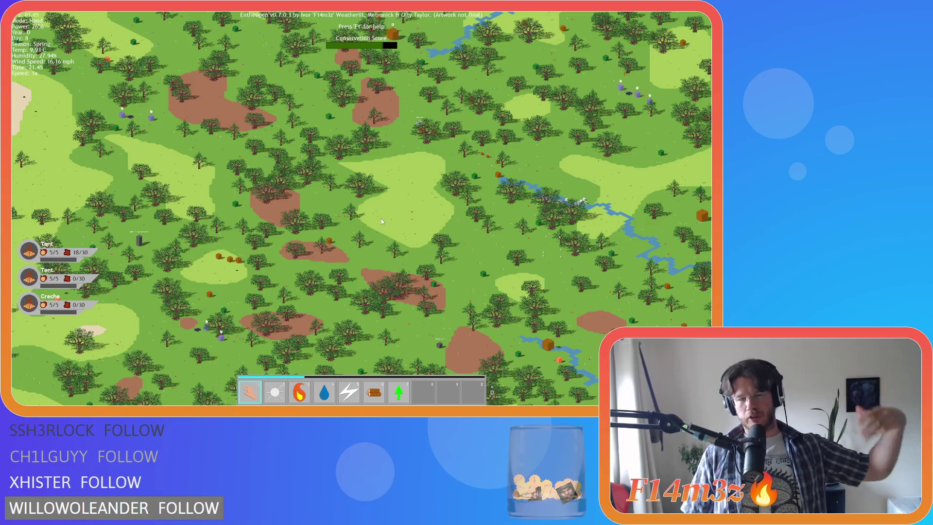
key(w)
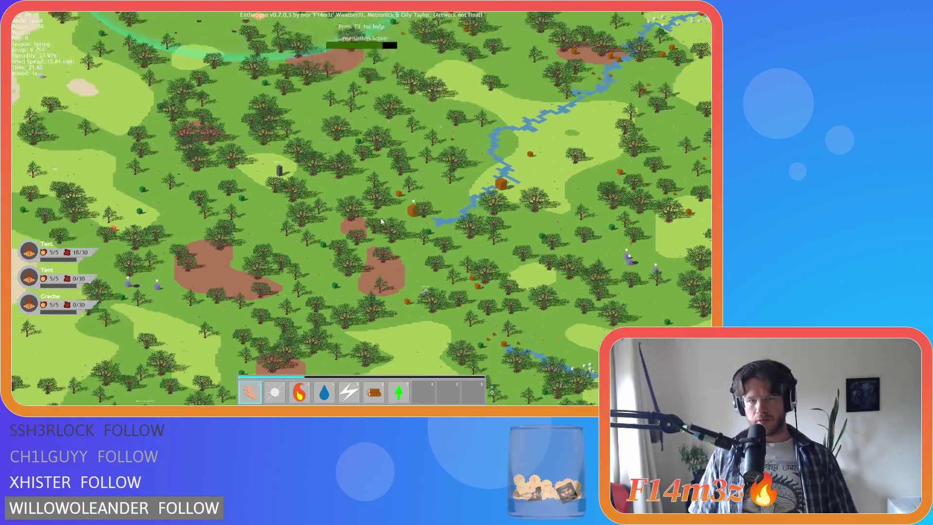
key(w+a)
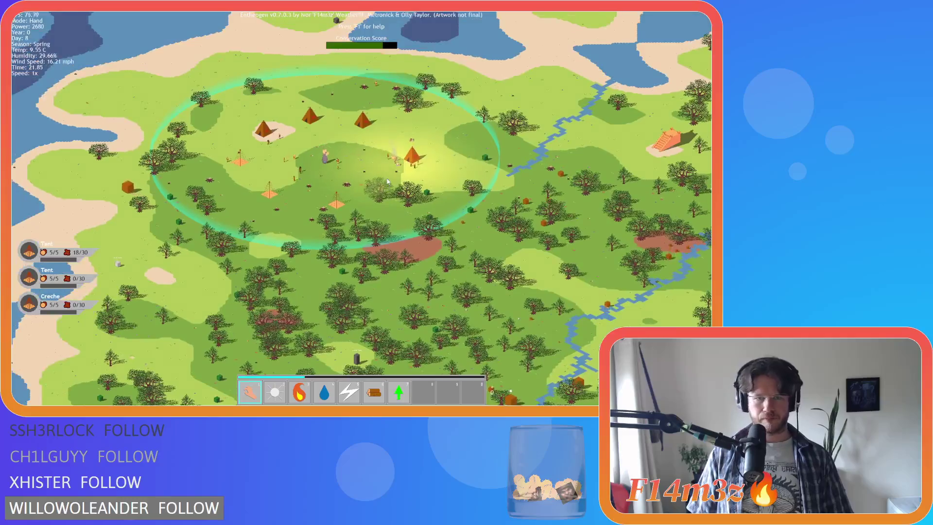
key(Escape)
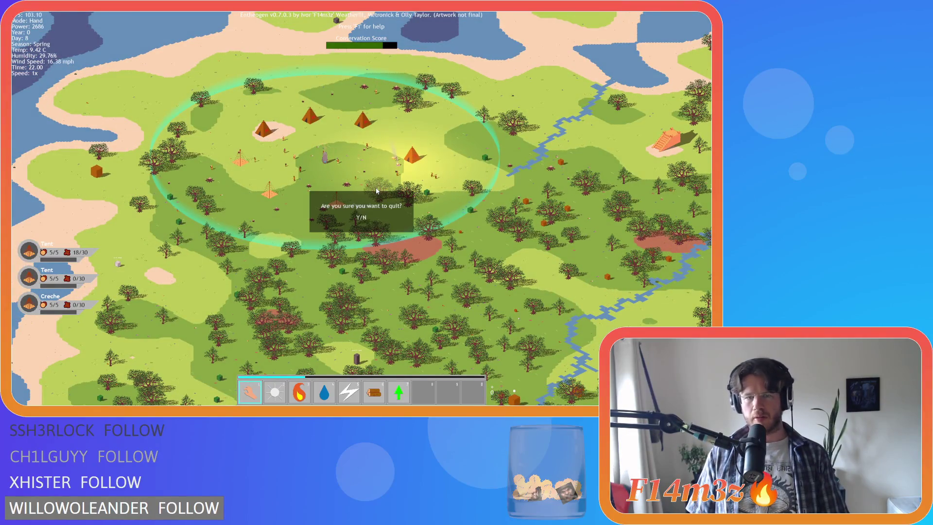
Step: Answer Y at the quit prompt so Entheogen closes back to GameMaker
key(y)
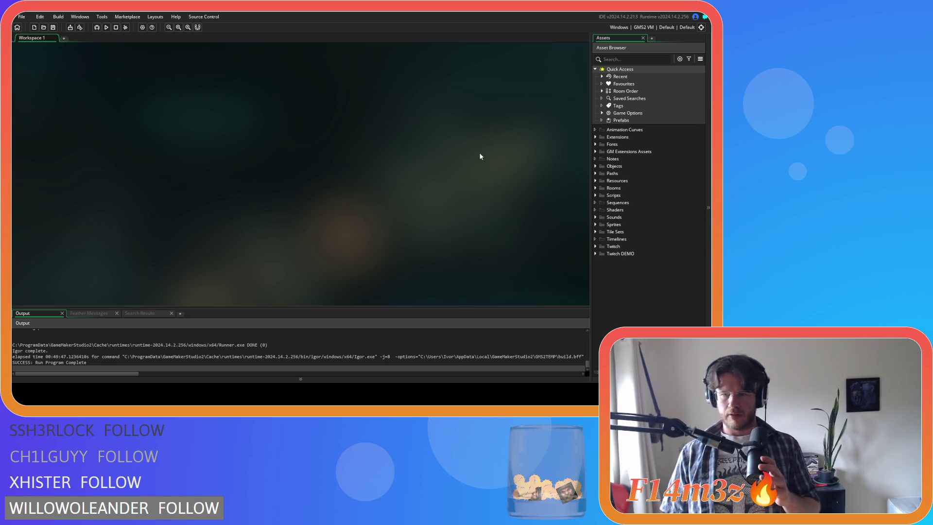
Step: Expand Objects > Animal > Predators and open ob_bear
click(596, 166)
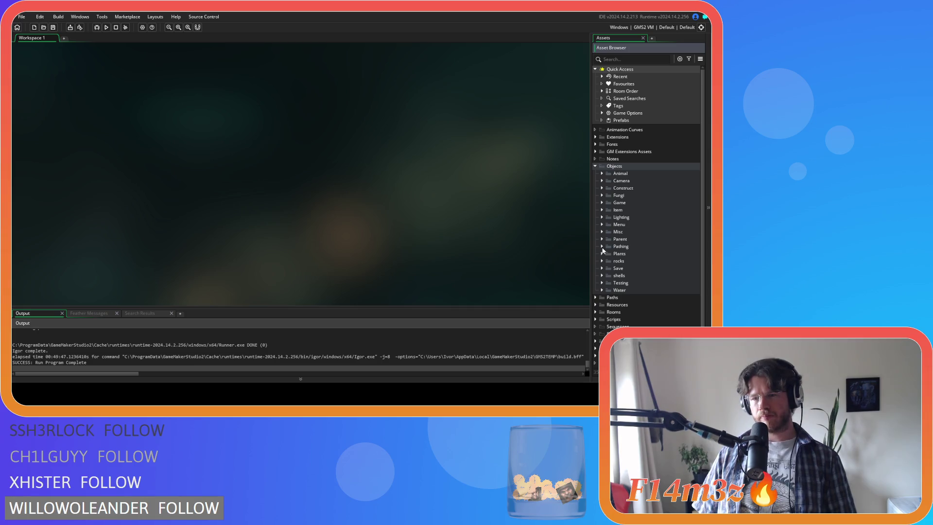
click(602, 174)
click(608, 188)
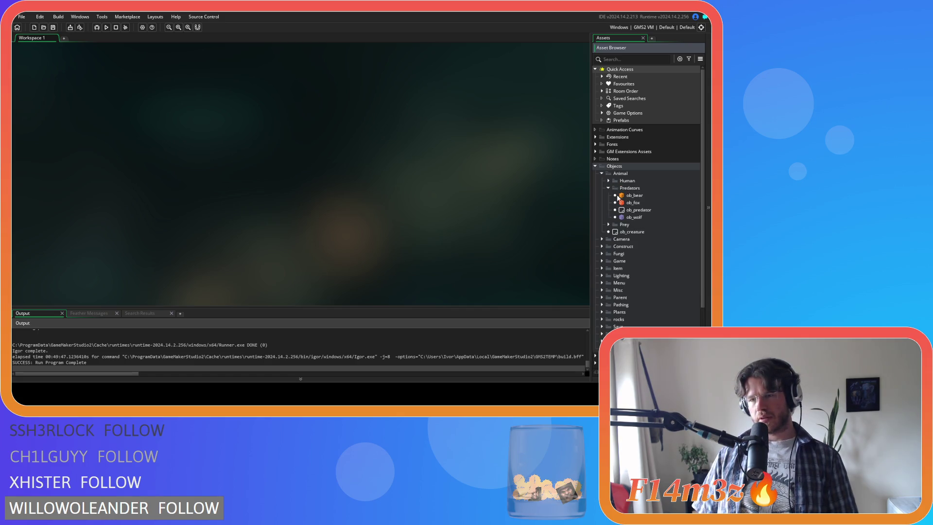
double_click(617, 197)
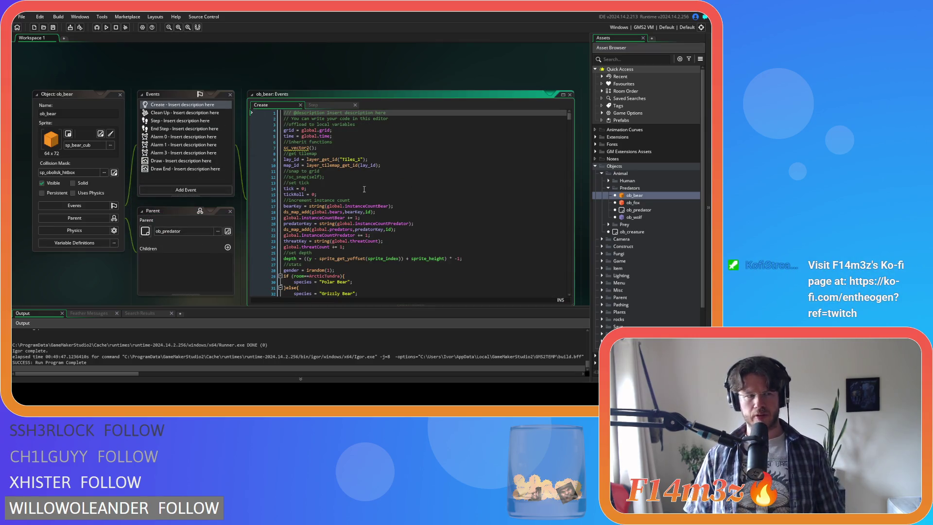
Step: Search ob_bear's Create event for state_attack and read down through it
click(364, 189)
key(ctrl+f)
text(a)
key(BackSpace)
text(state_att)
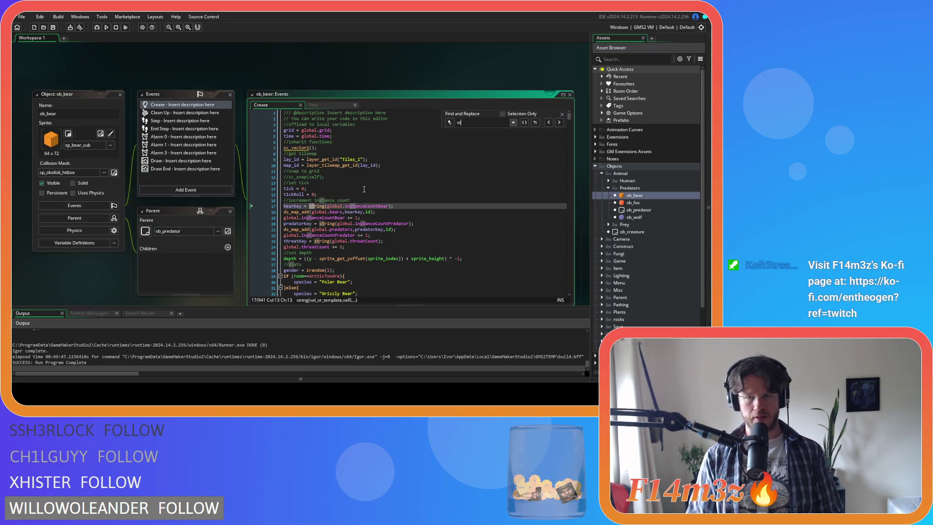
text(ack)
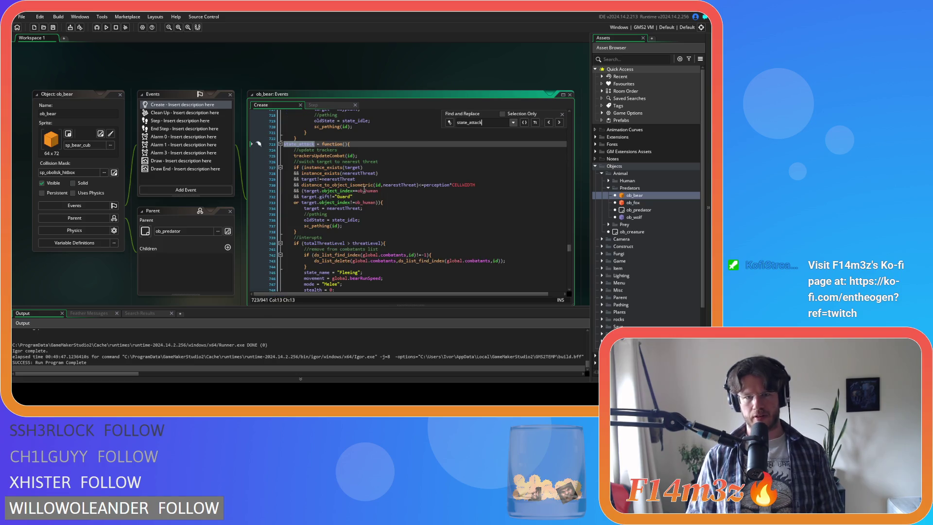
scroll(down, 3)
scroll(down, 3)
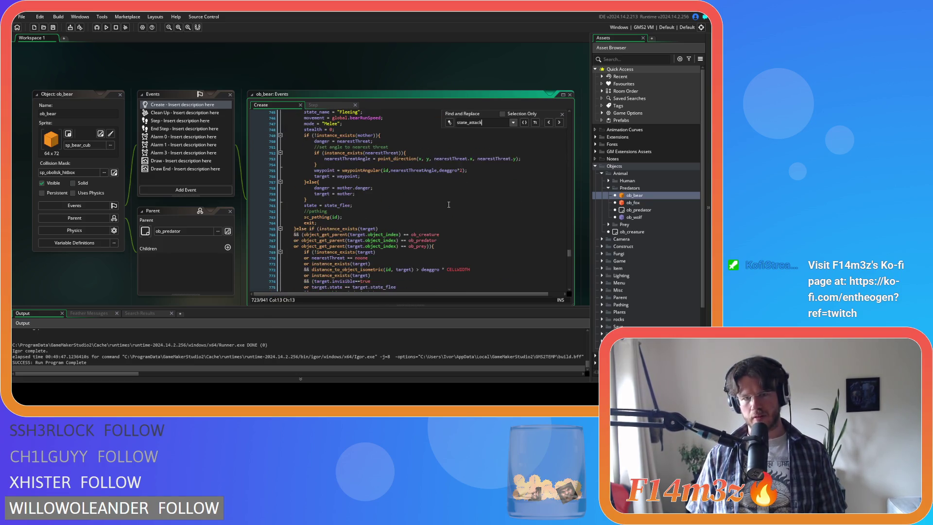
scroll(down, 3)
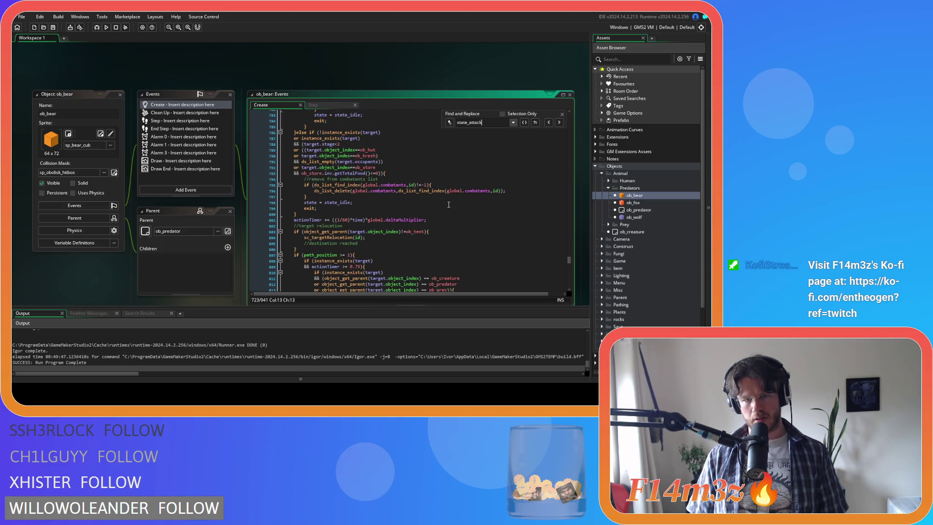
scroll(down, 3)
scroll(down, 3)
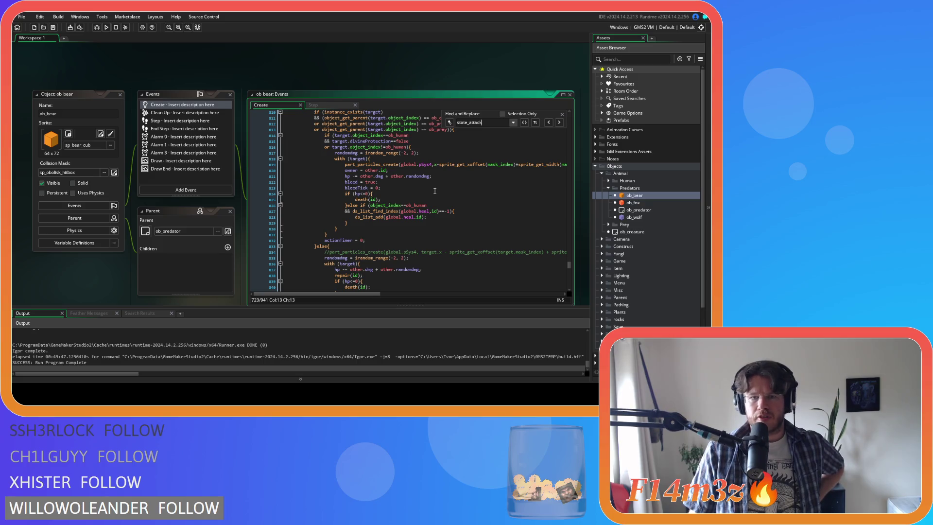
scroll(down, 3)
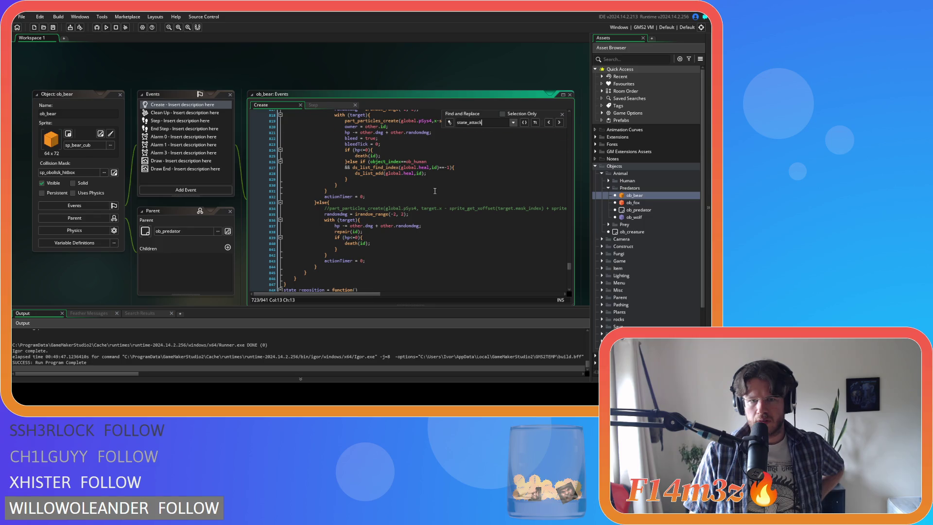
scroll(up, 3)
Step: Expand the Human folder and open ob_human
click(608, 180)
click(627, 189)
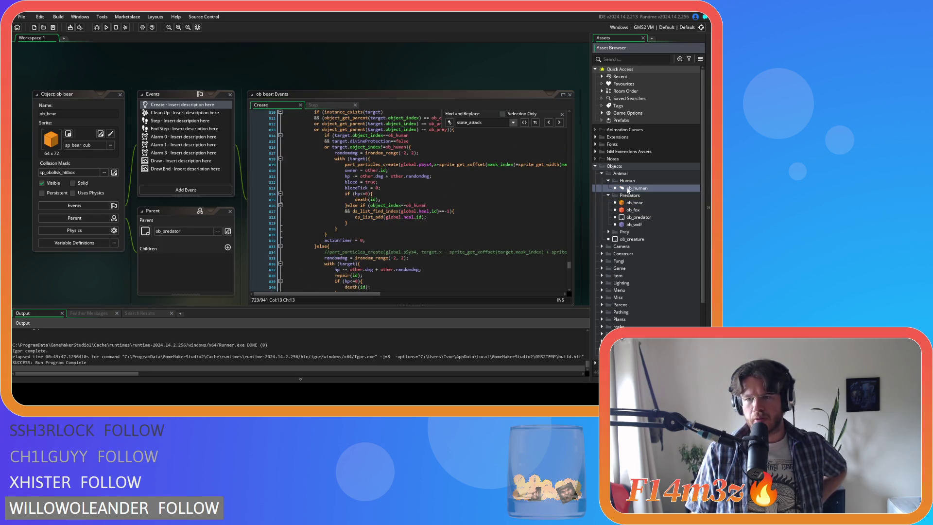
double_click(628, 188)
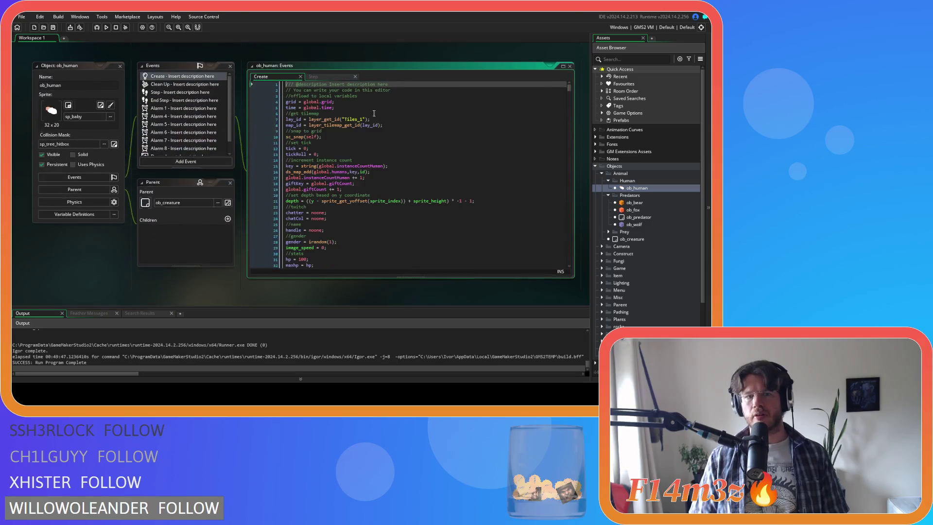
Step: Search ob_human's Create event for state_attack and read through it
click(363, 148)
key(ctrl+f)
text(state)
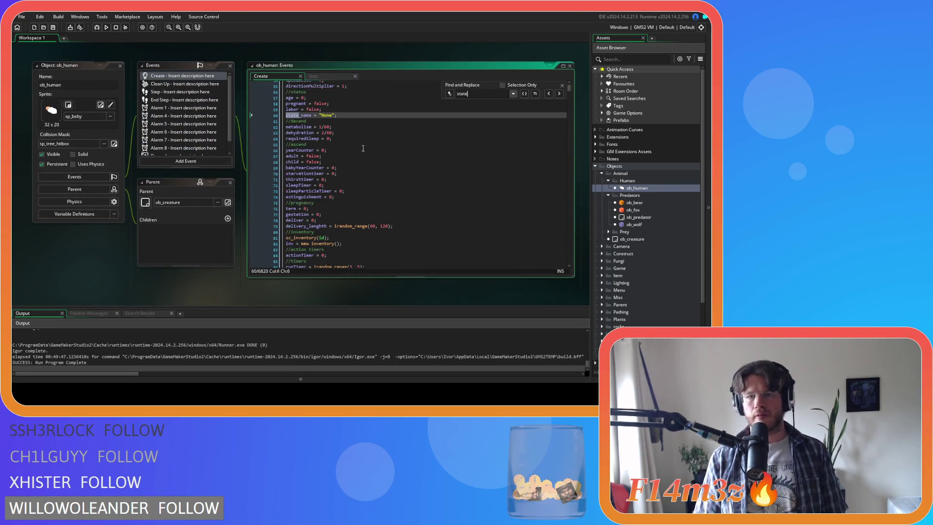
text(_at)
text(tack)
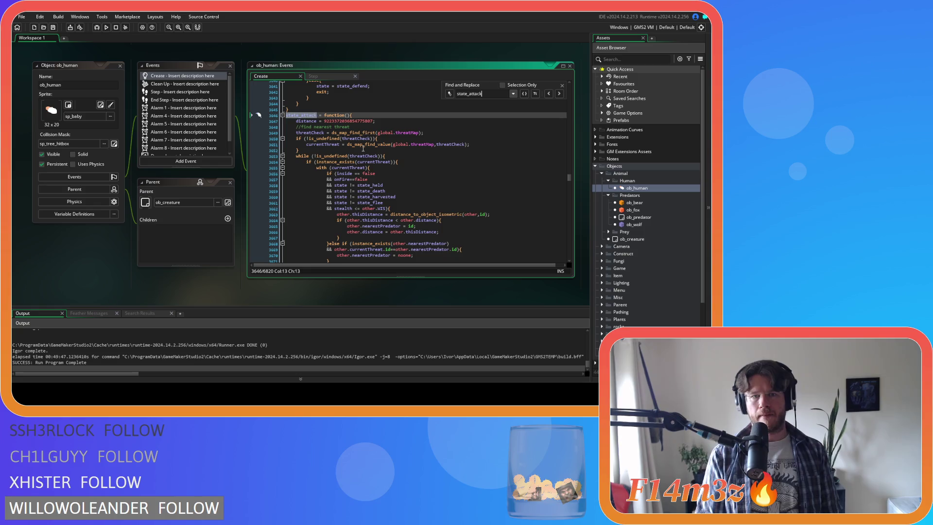
scroll(down, 3)
scroll(down, 3)
scroll(up, 3)
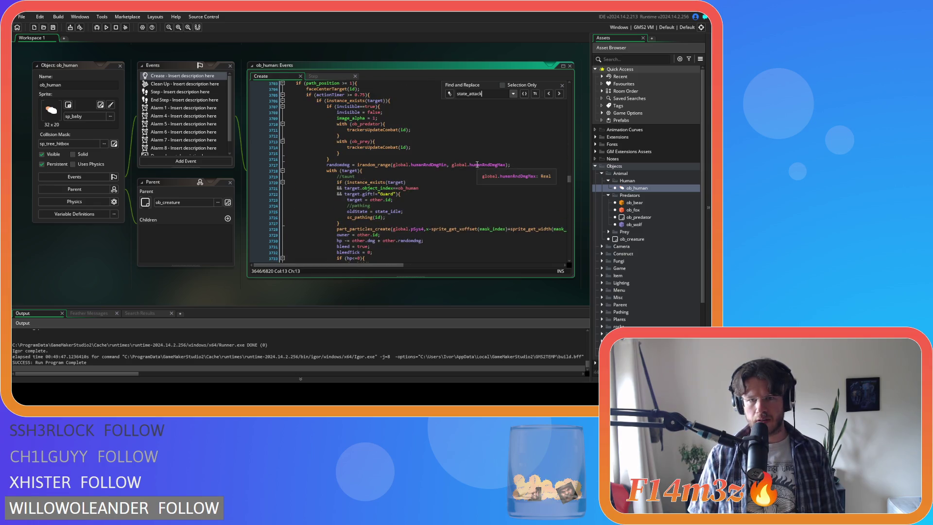
scroll(down, 3)
scroll(up, 3)
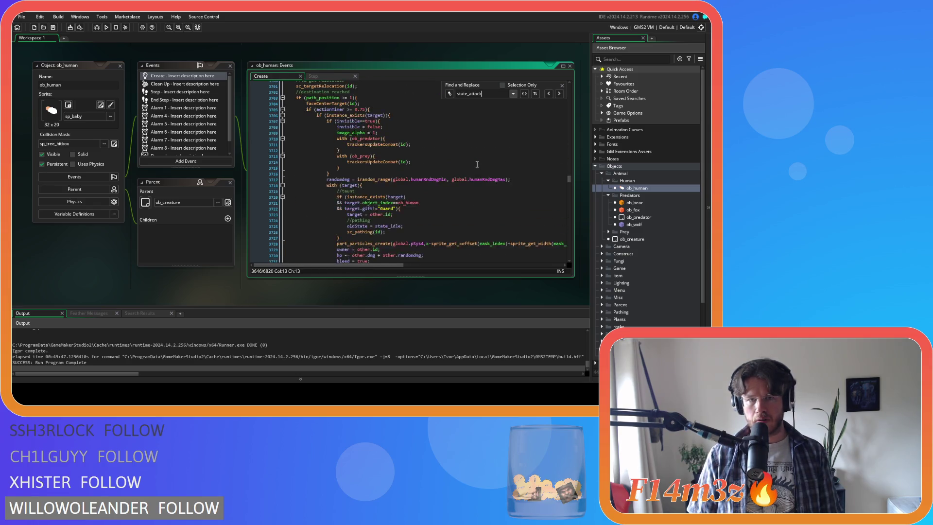
scroll(down, 3)
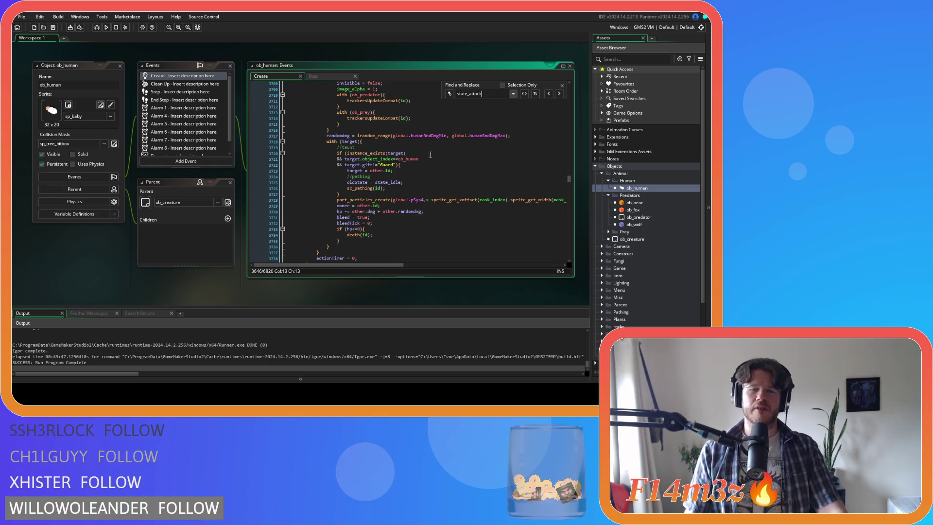
Step: Change the search term to state_defend and scroll through the defend code
drag(482, 94, 469, 94)
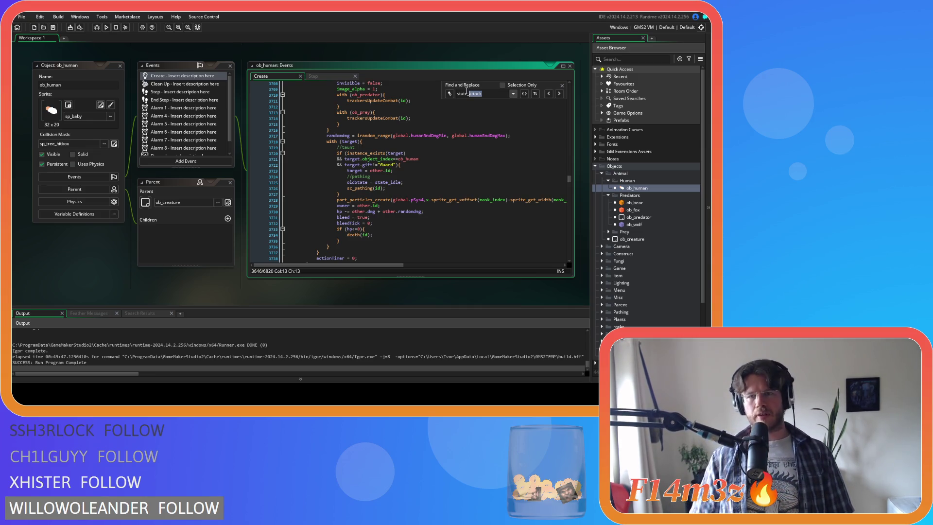
text(defe)
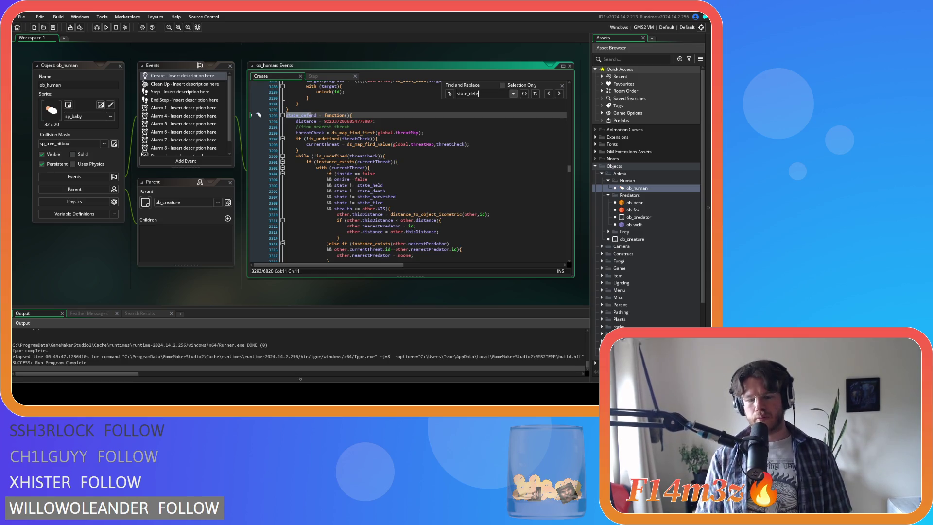
text(nd)
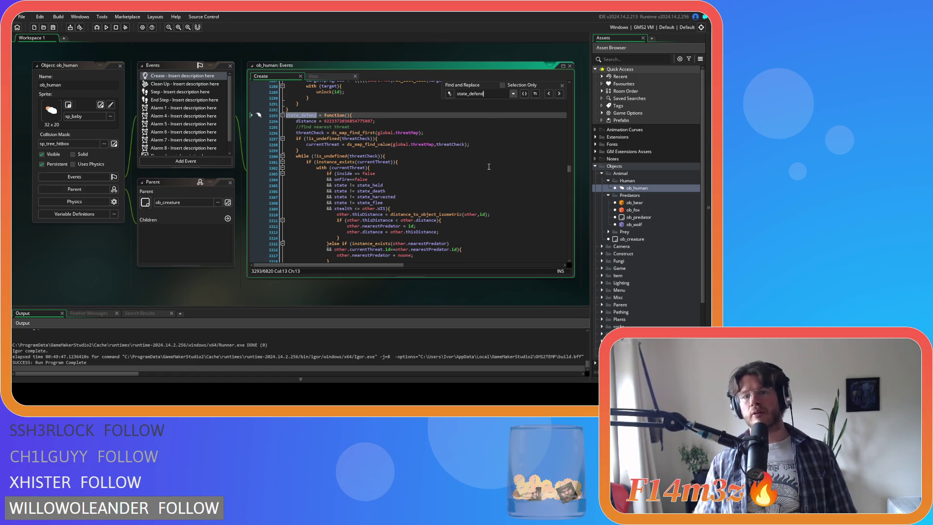
key(shift+Left)
key(shift+Left)
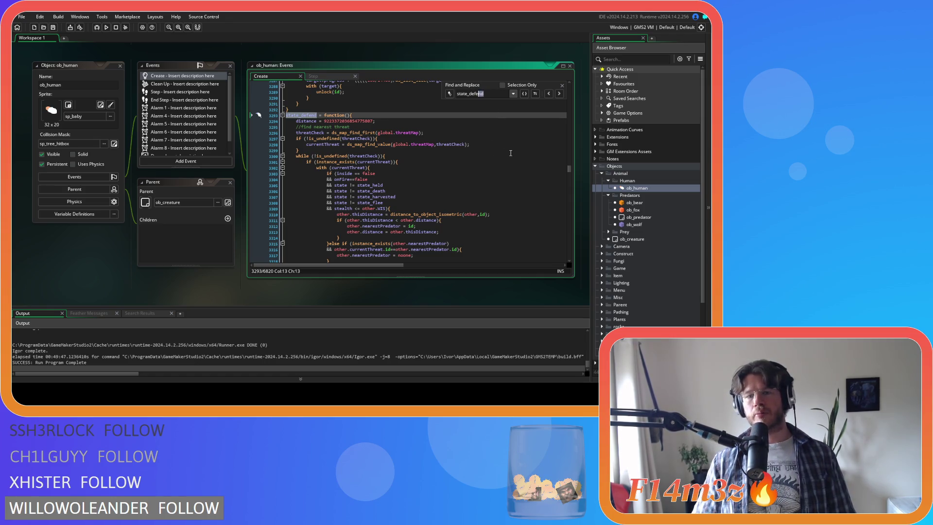
scroll(down, 3)
scroll(down, 3)
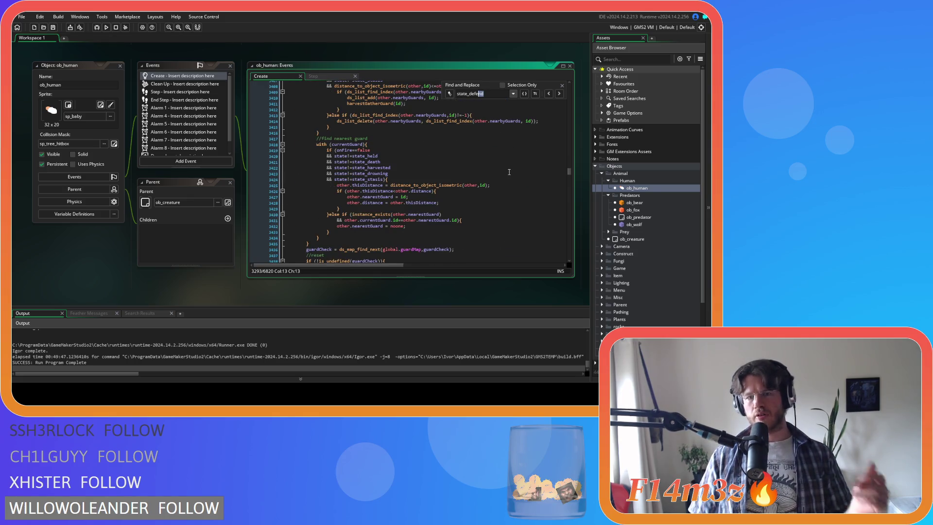
scroll(down, 3)
scroll(up, 3)
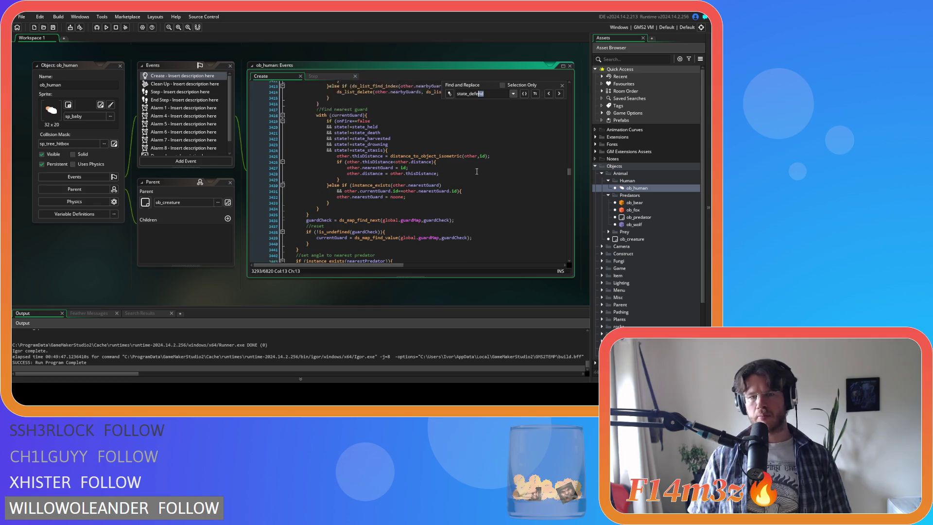
scroll(down, 3)
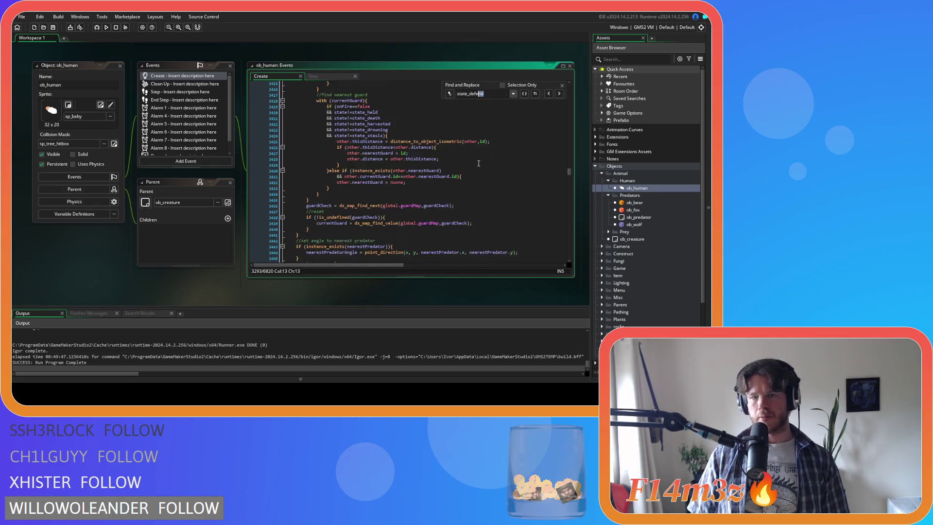
scroll(down, 3)
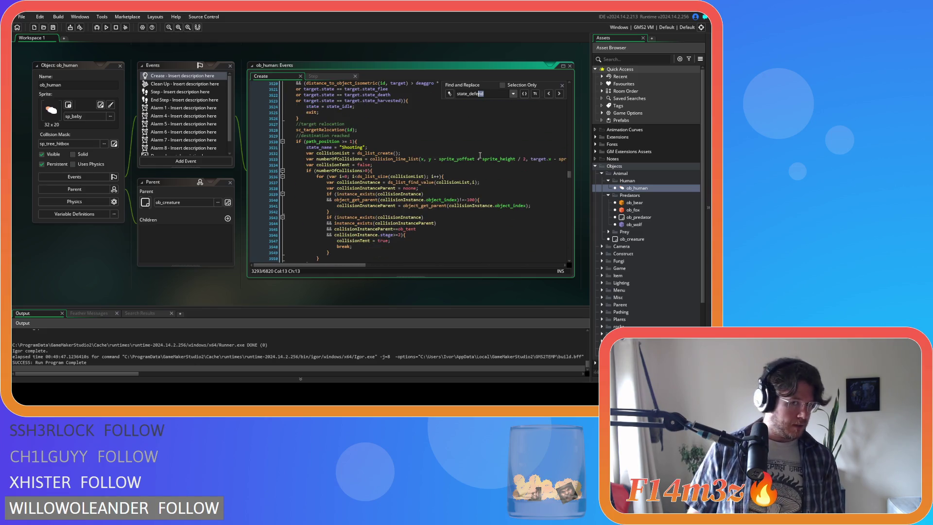
scroll(down, 3)
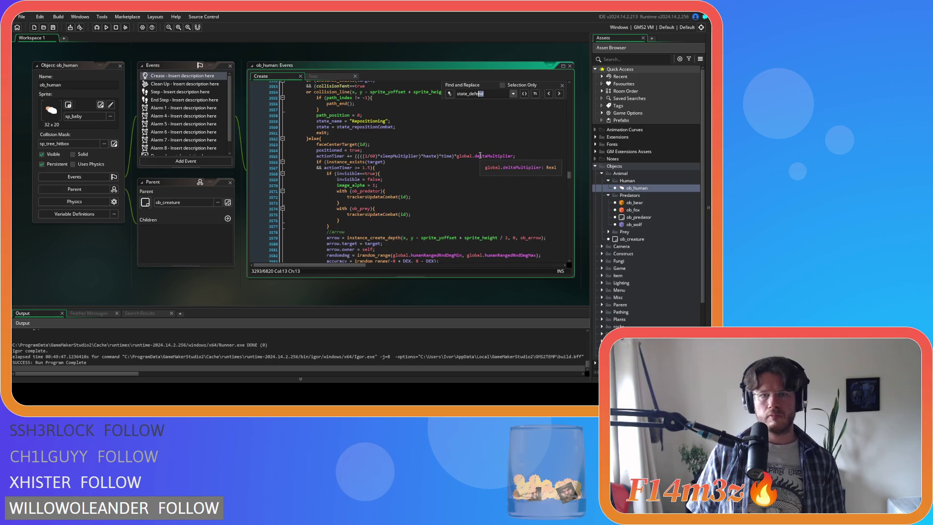
scroll(down, 3)
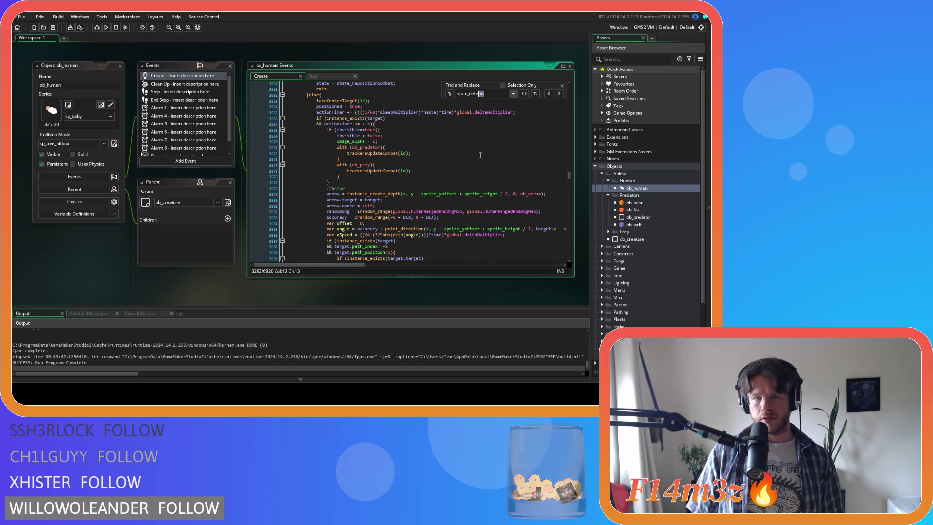
scroll(down, 3)
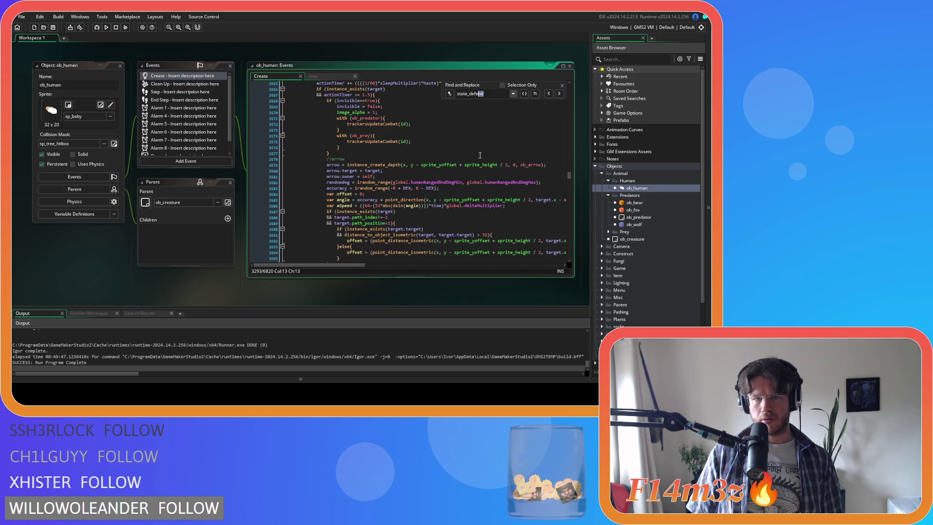
scroll(down, 3)
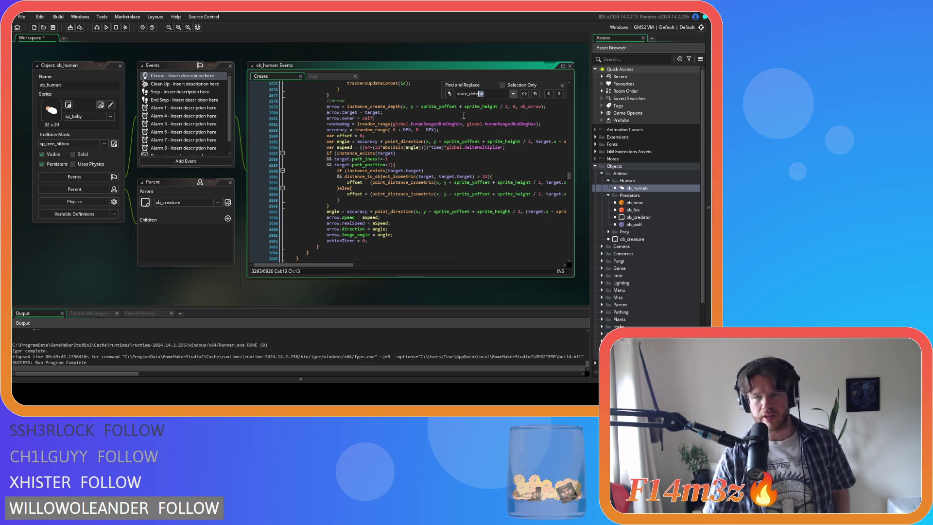
scroll(down, 3)
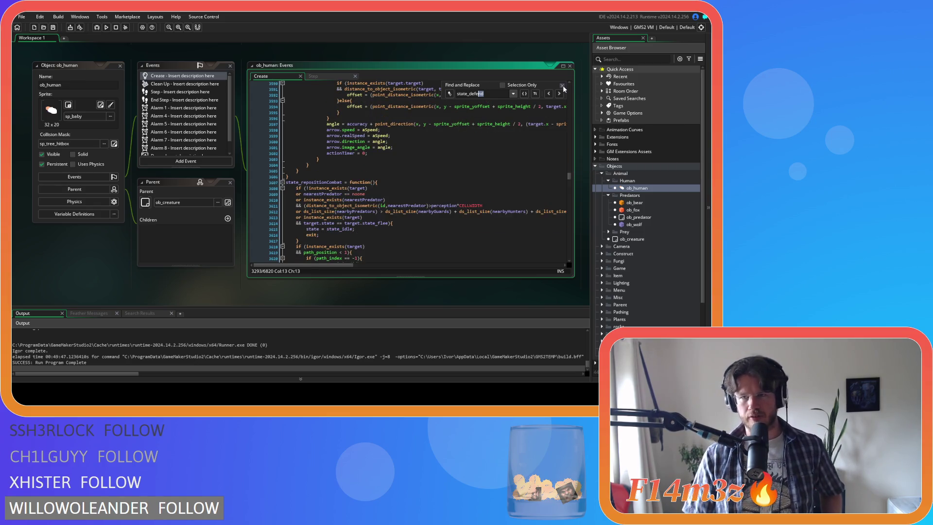
Step: Close the code search and expand the Item objects folder to show ob_arrow
click(563, 85)
scroll(down, 3)
click(603, 200)
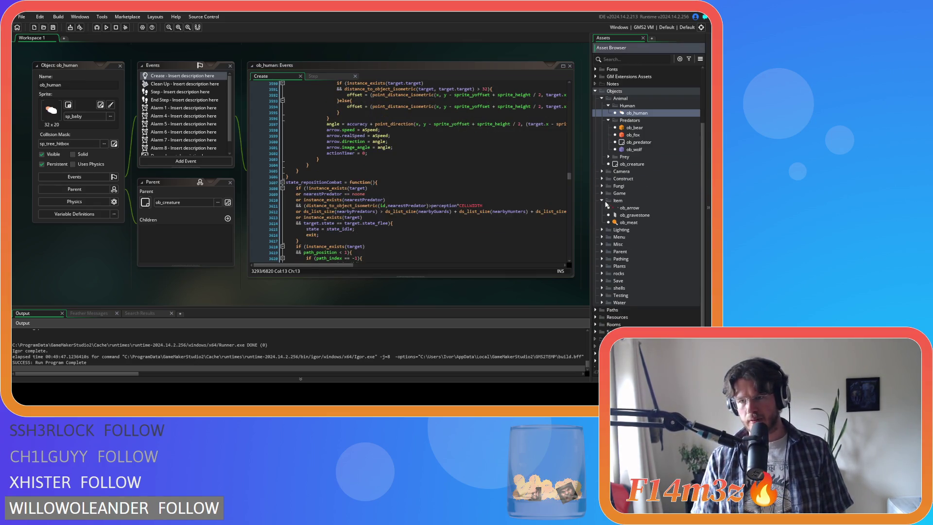
Step: Open ob_arrow and review its Begin Step code, including the hp<=0 death check on line 51
double_click(629, 207)
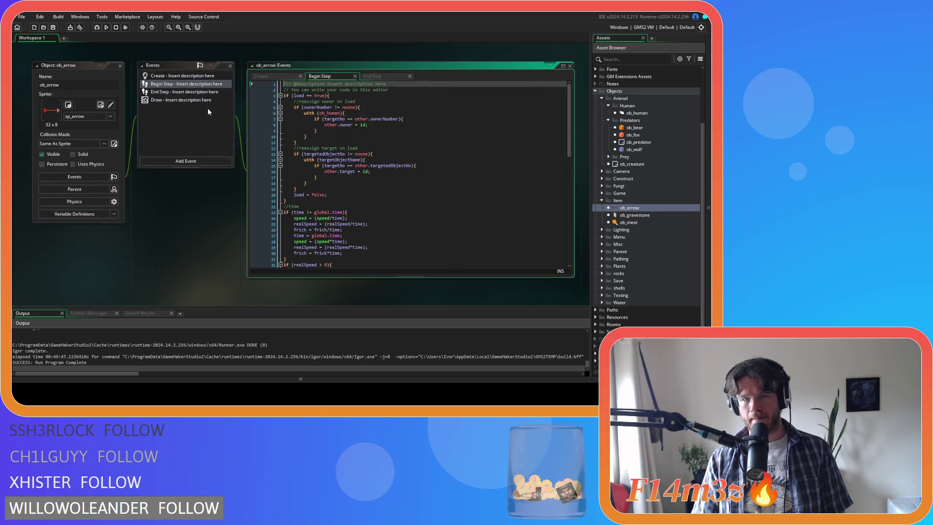
click(398, 149)
scroll(down, 3)
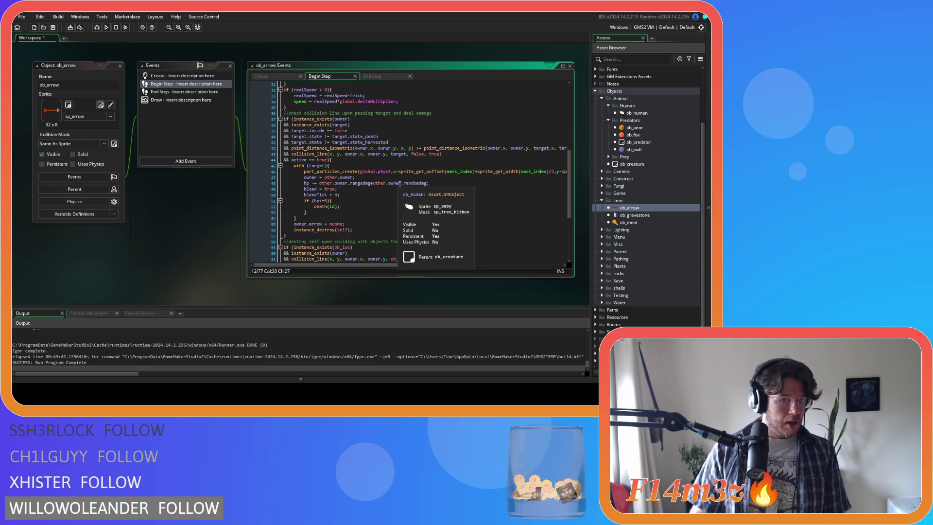
click(372, 200)
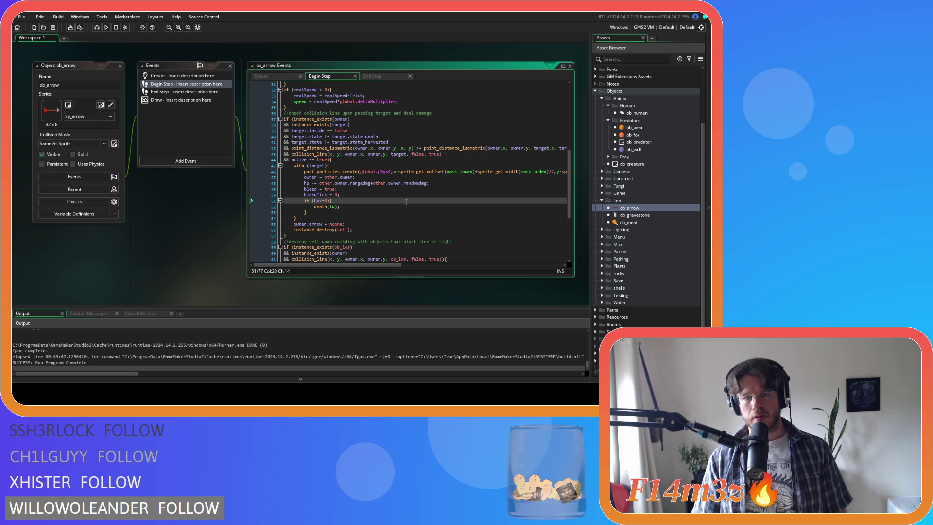
scroll(up, 3)
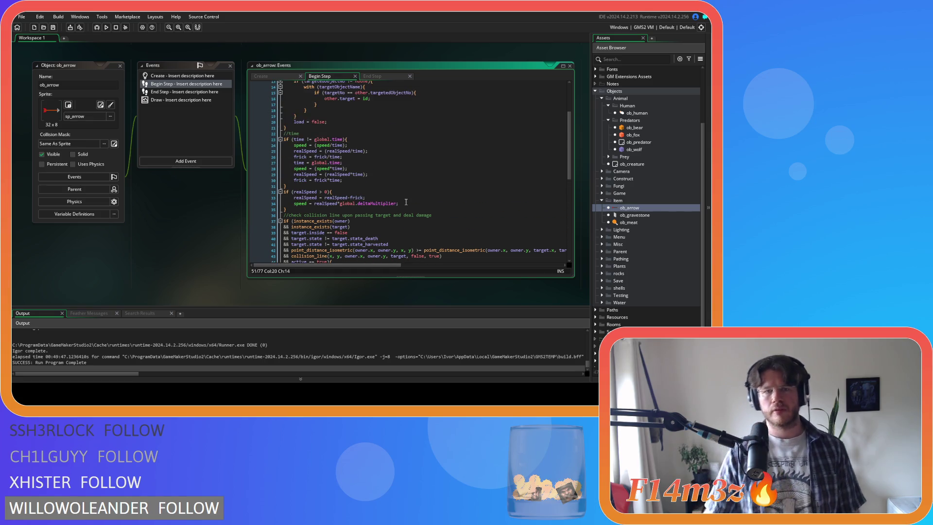
scroll(up, 3)
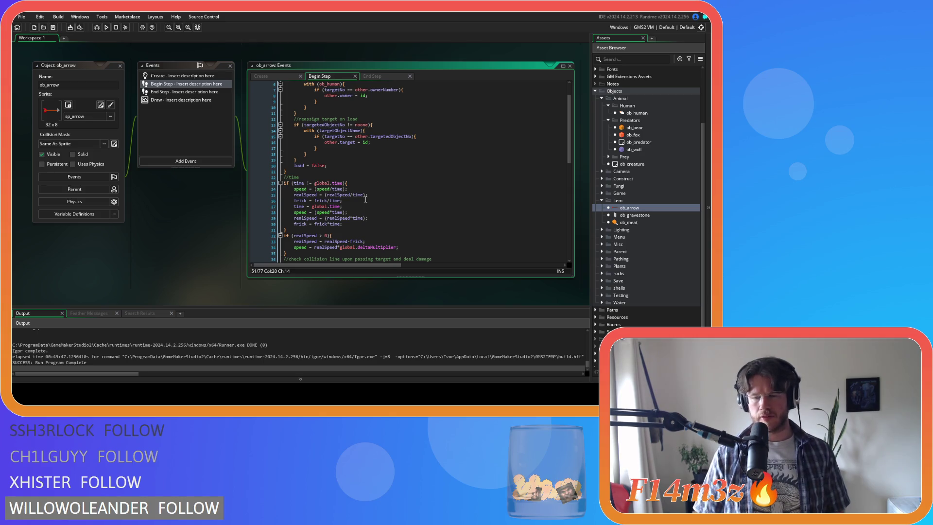
double_click(651, 112)
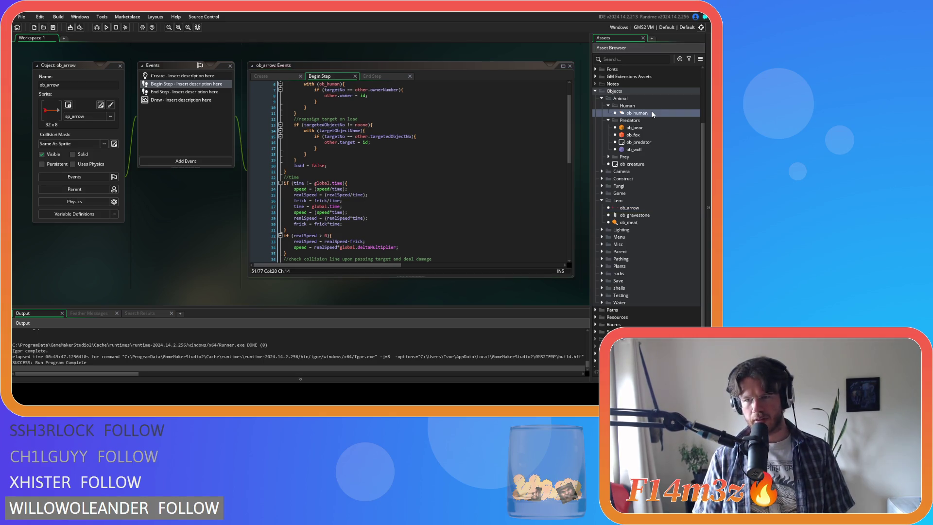
Step: Search ob_human's Create code for state_stalk
scroll(up, 3)
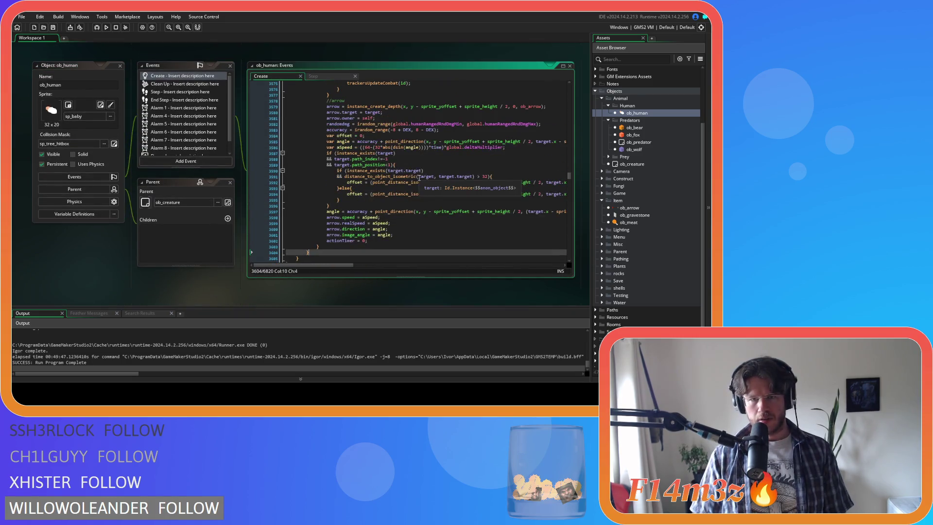
scroll(up, 3)
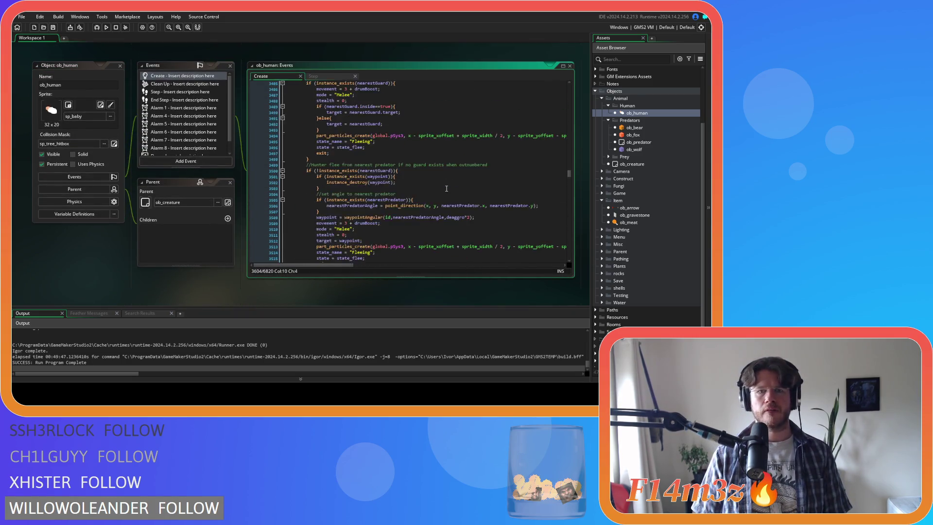
scroll(up, 3)
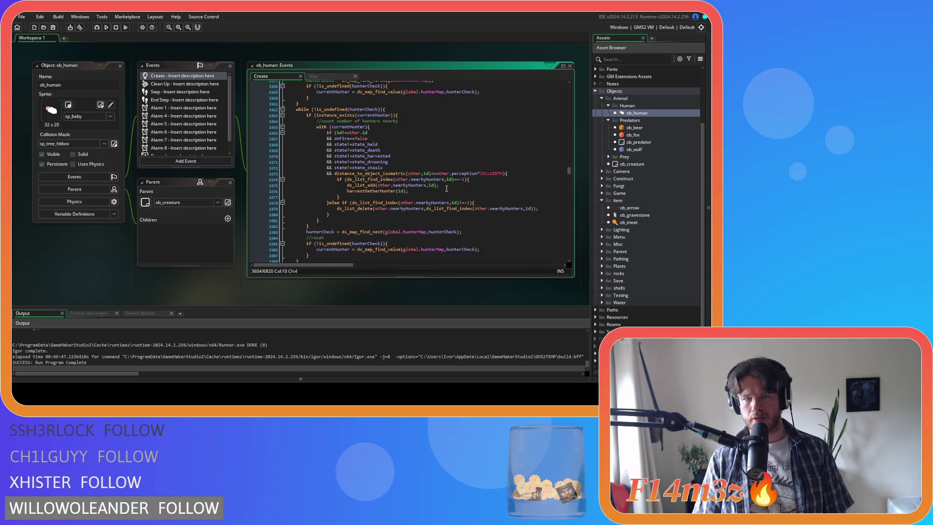
key(ctrl+f)
text(state_)
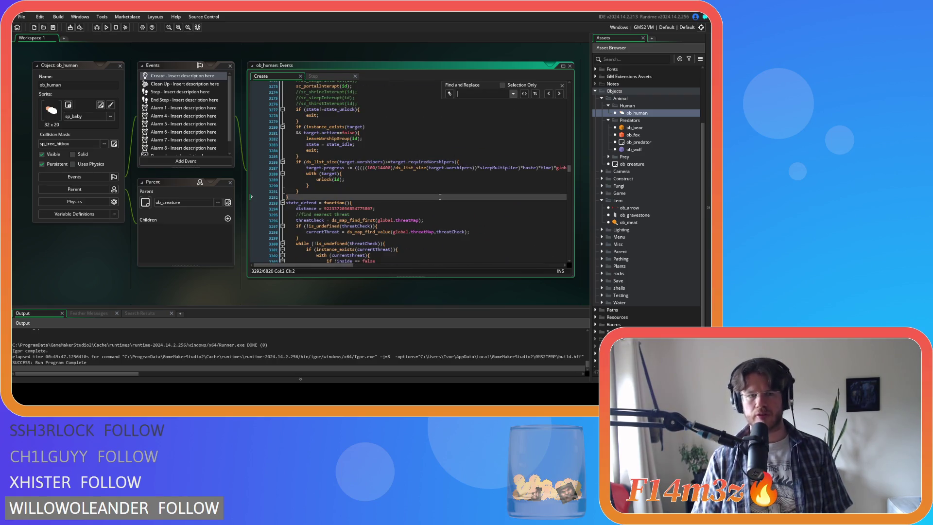
text(stalk)
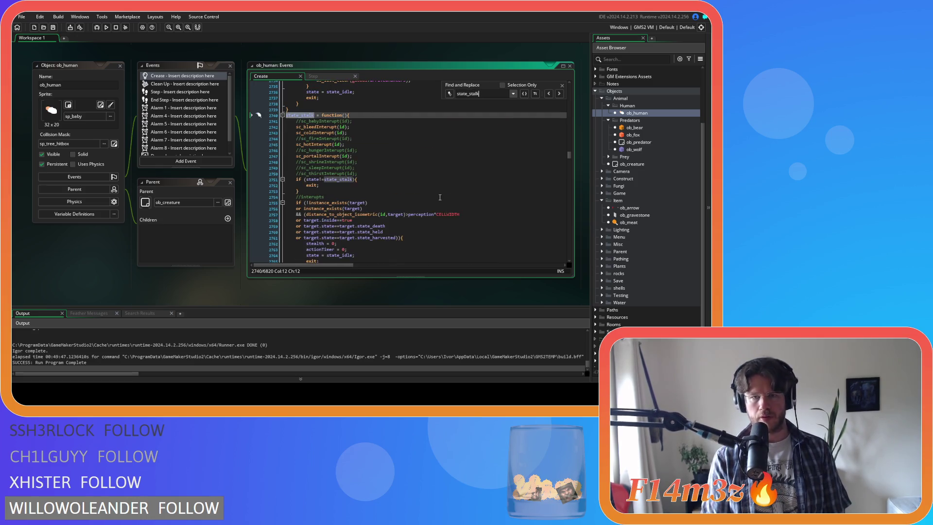
Step: Locate and highlight the with(target) block that provokes the arrow's target
scroll(down, 3)
scroll(down, 3)
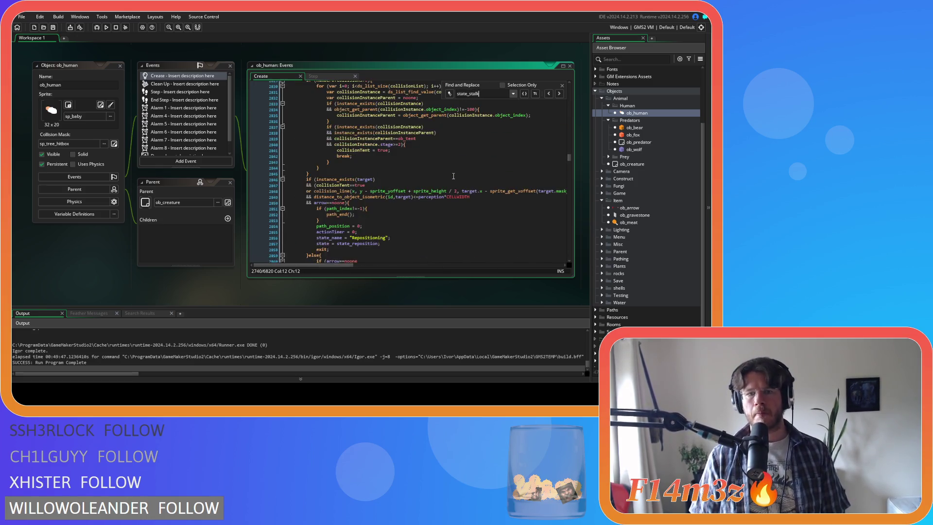
scroll(down, 3)
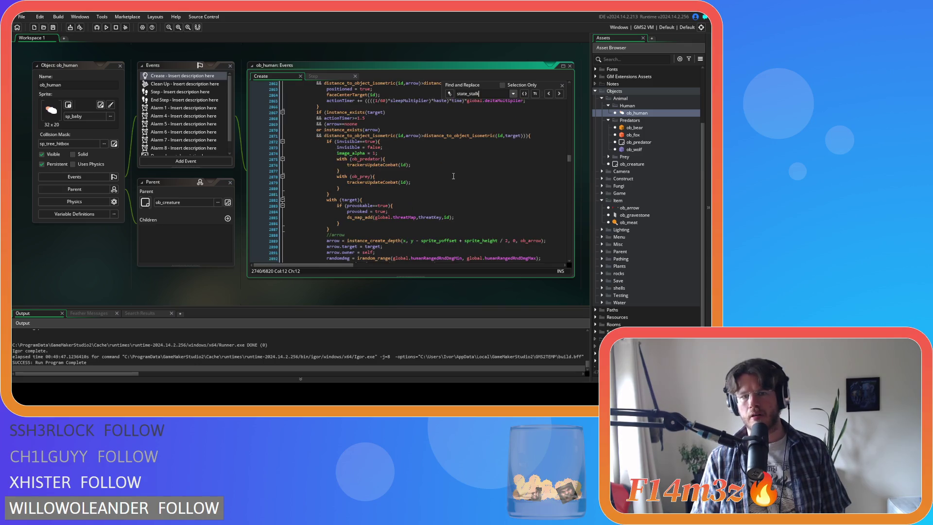
scroll(down, 3)
click(405, 183)
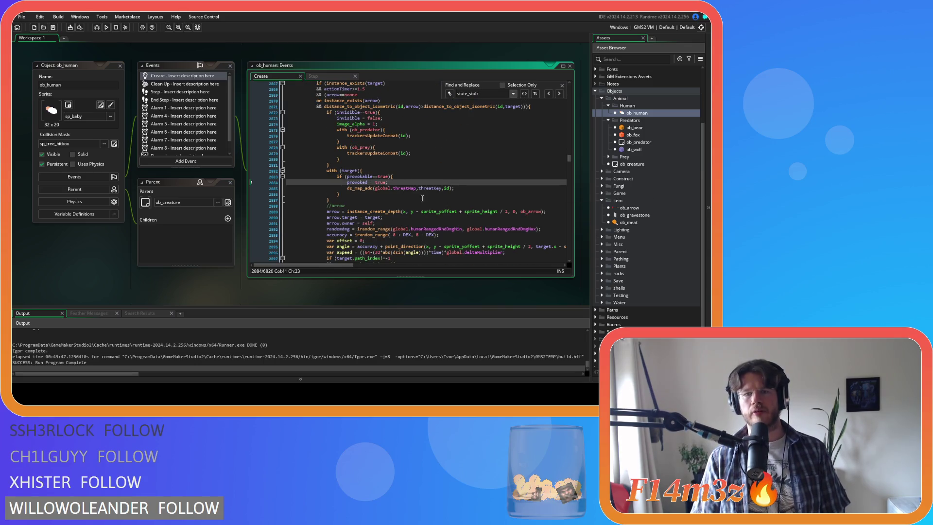
drag(335, 171, 476, 186)
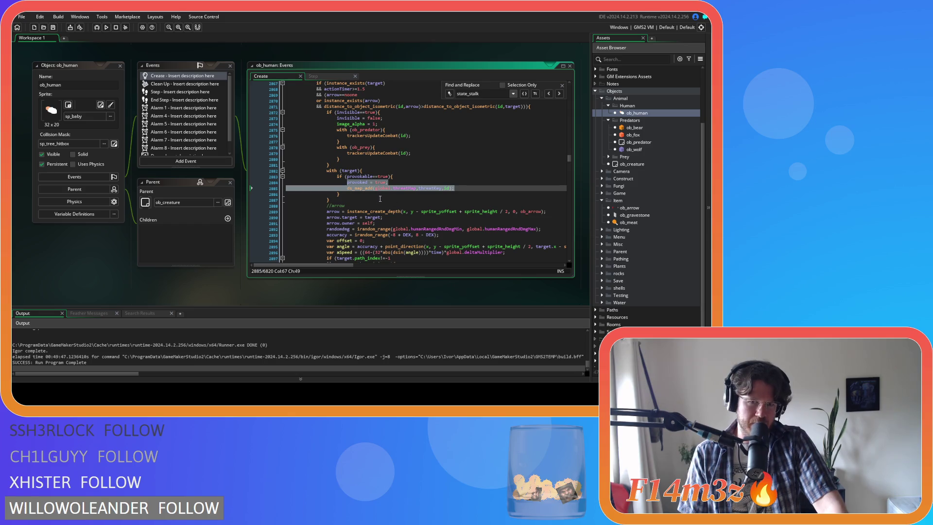
Step: Inspect the provoked = true assignment and threat-map add, ending after the provokable==true condition
click(419, 177)
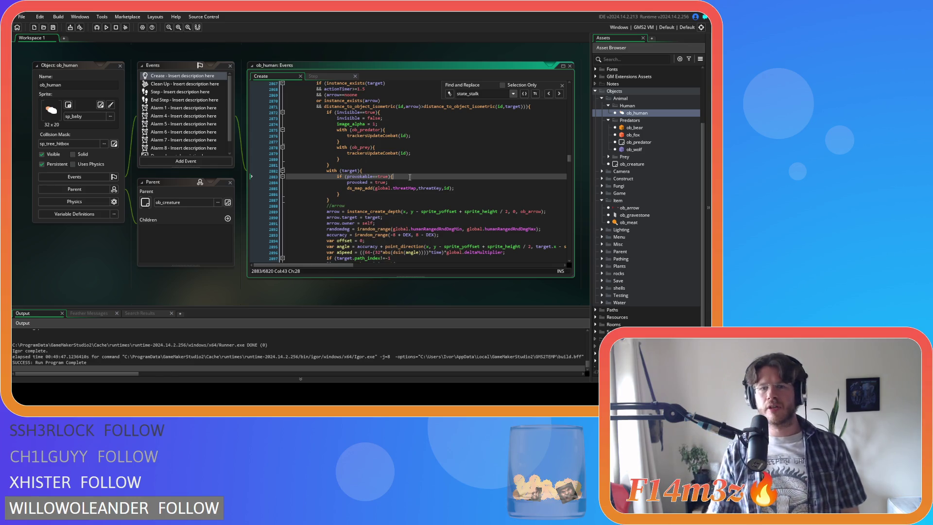
scroll(up, 3)
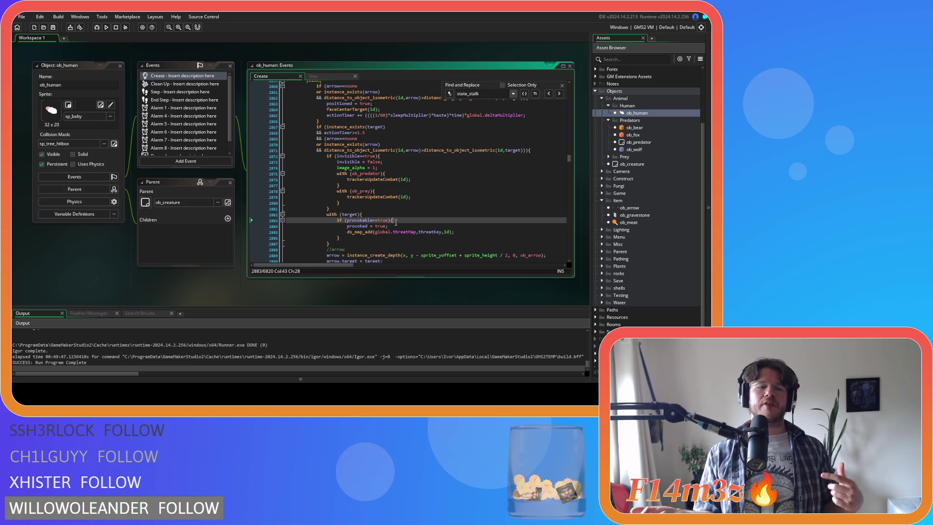
key(Down)
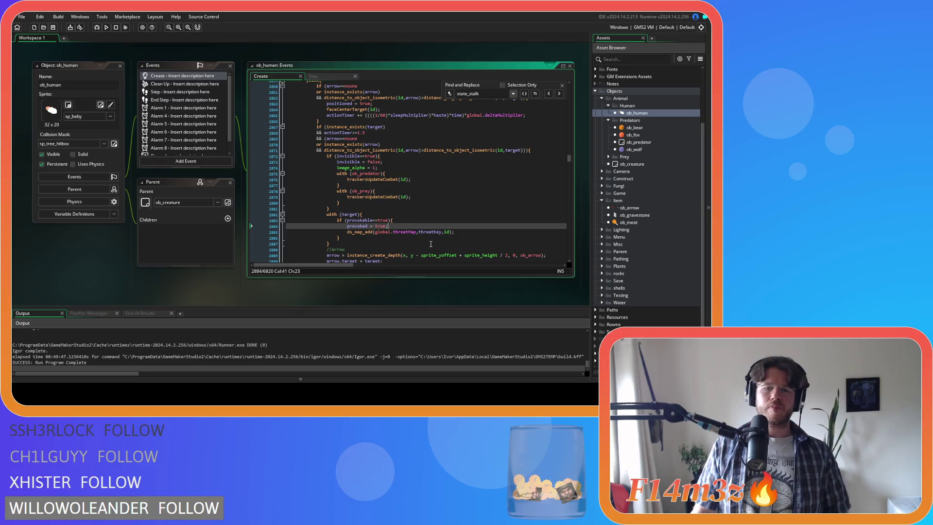
click(410, 232)
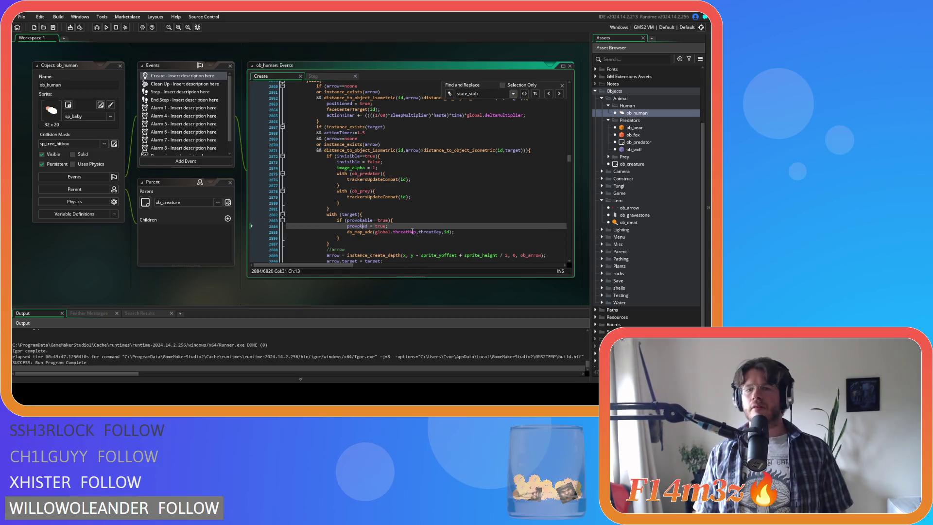
click(388, 221)
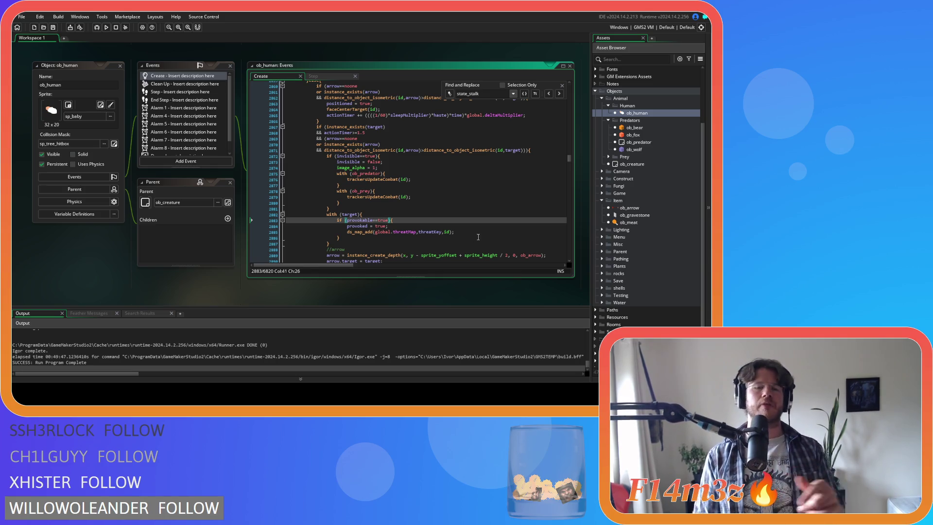
Step: Add '&& provoked==false' to ob_human's provokable==true target check
key(Return)
text(&& )
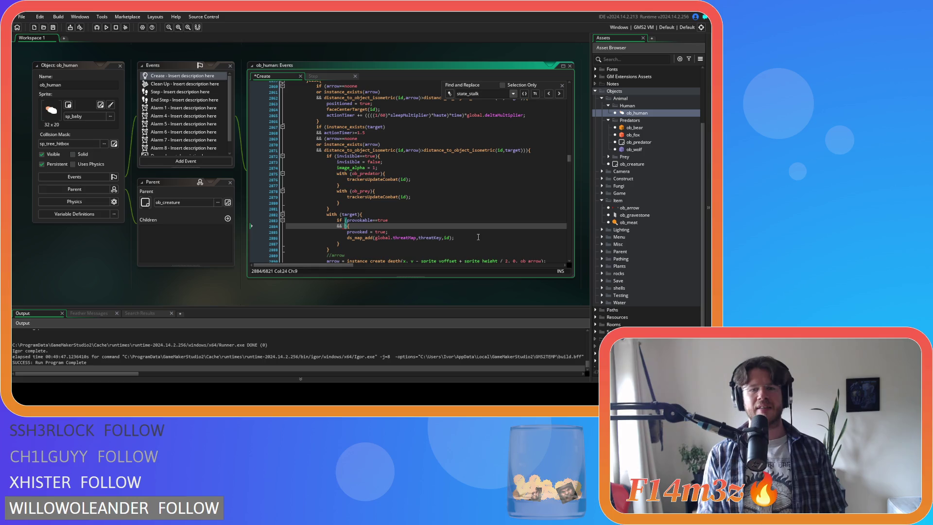
text(pro)
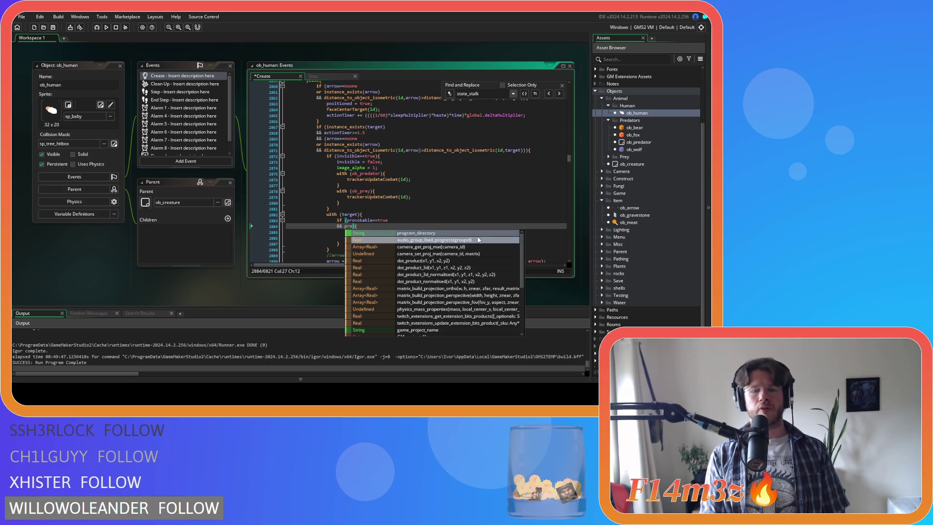
text(voked==)
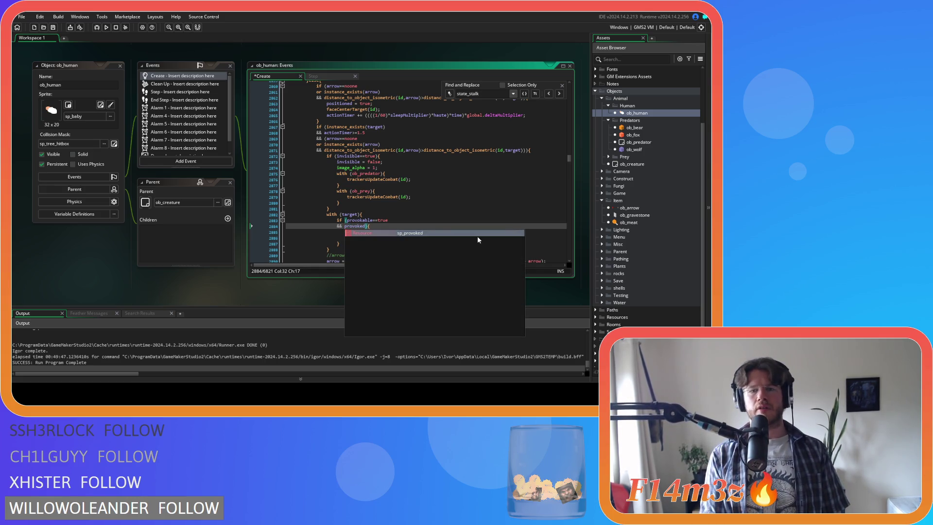
text(false)
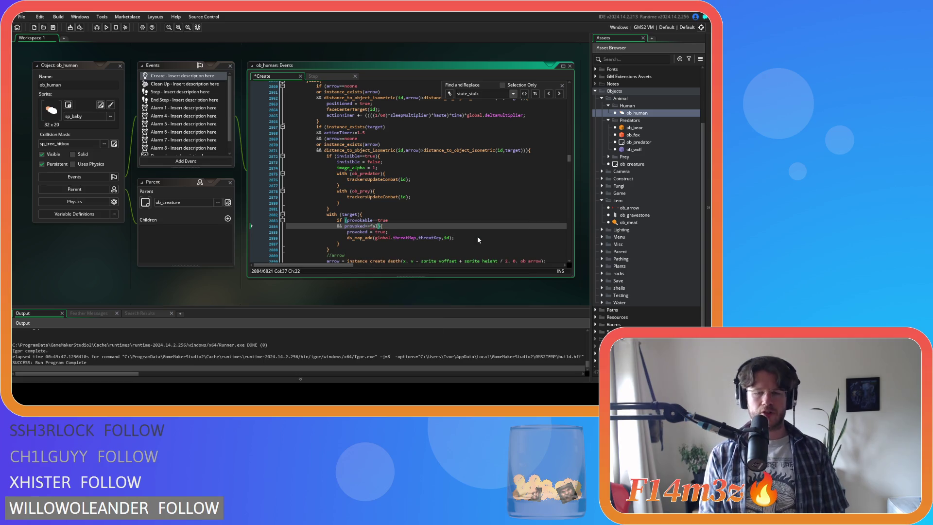
text())
drag(355, 231, 468, 235)
drag(358, 237, 454, 238)
Step: Save ob_human's Create code and start a project-wide search for provokable==true
key(ctrl+s)
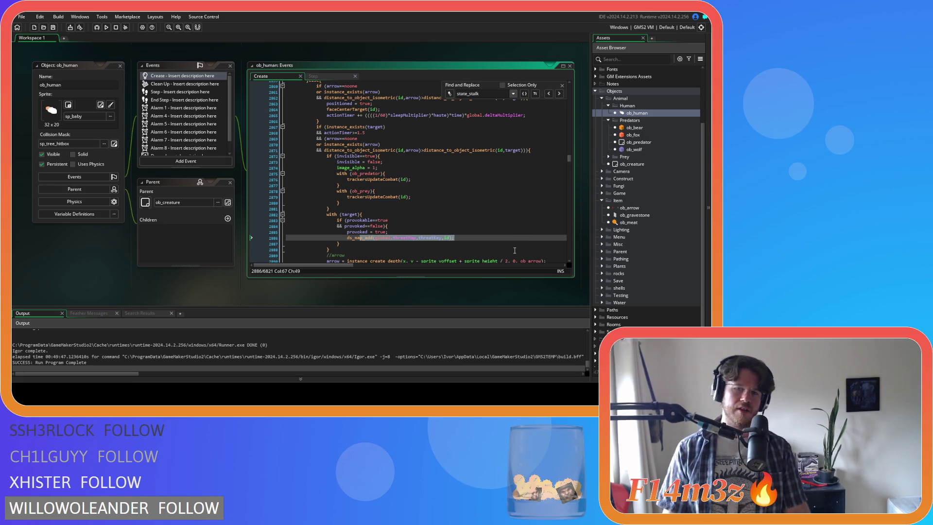
drag(388, 220, 348, 222)
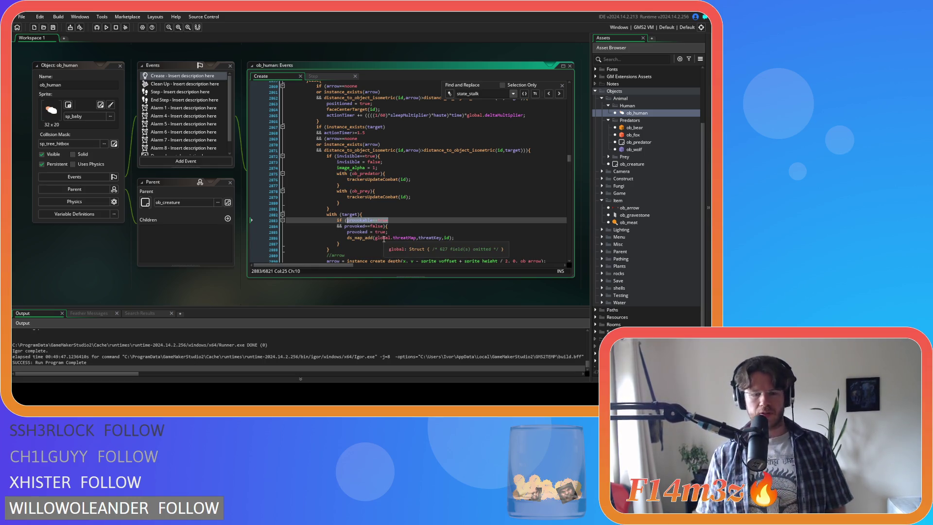
key(ctrl+shift+f)
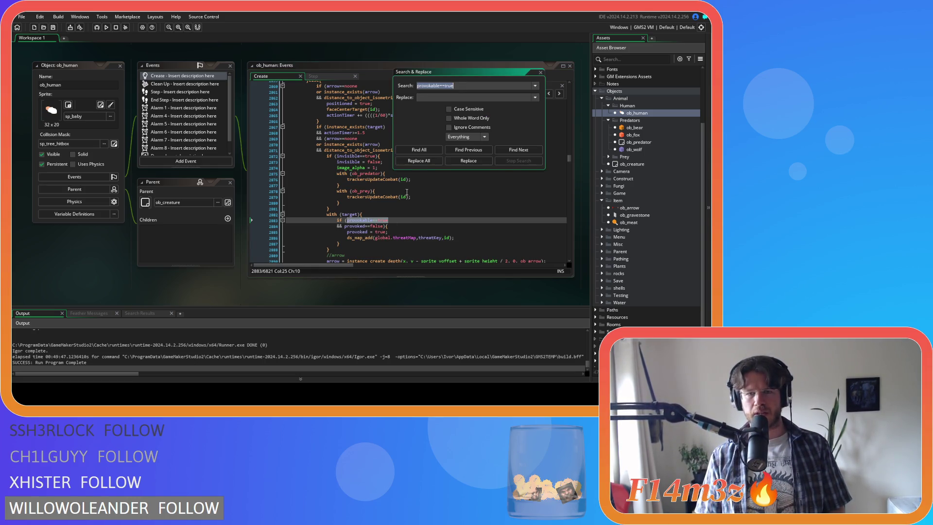
Step: List all six provokable==true matches and open the ob_bear Create code match
click(419, 150)
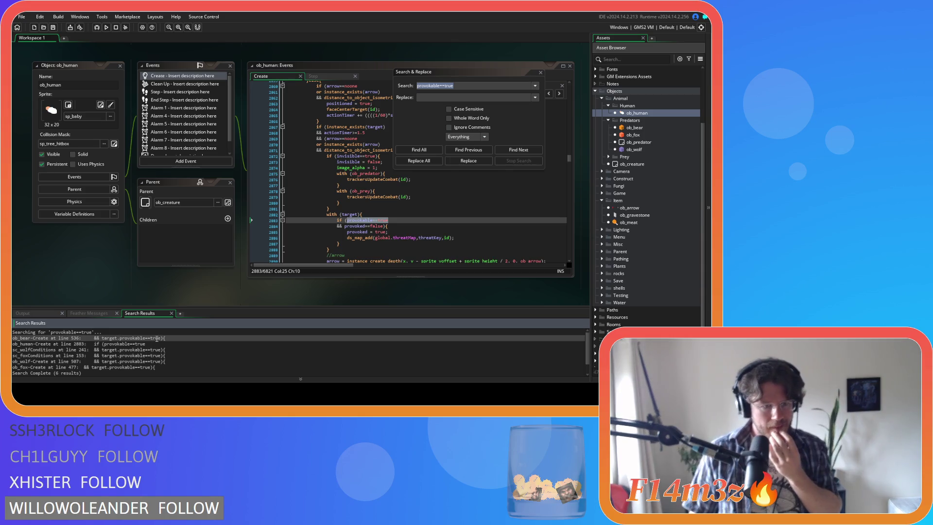
double_click(157, 338)
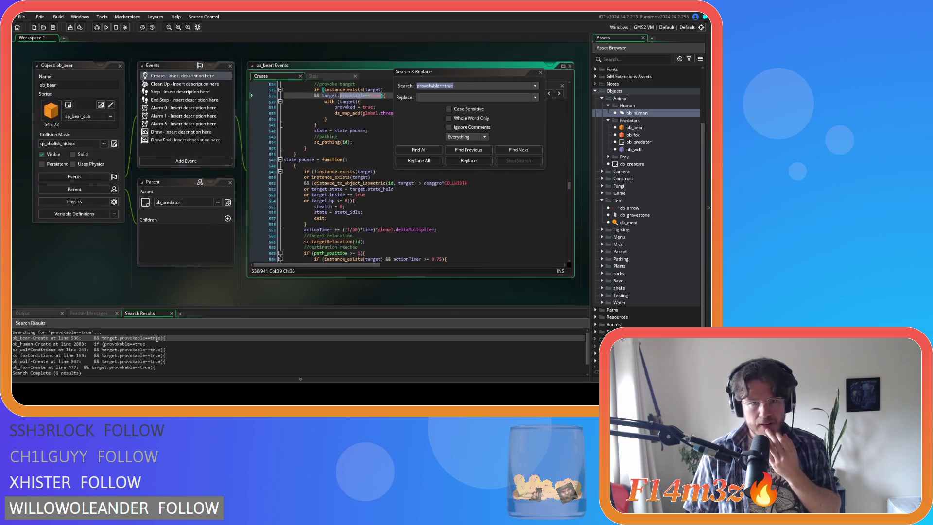
Step: Scroll through ob_bear's Create code to its threat-map add line
scroll(up, 3)
drag(441, 72, 540, 34)
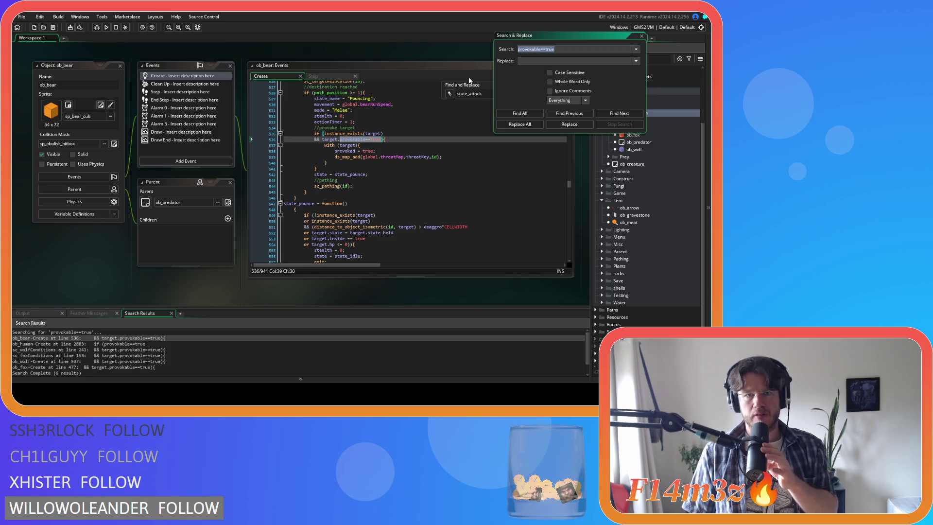
scroll(up, 3)
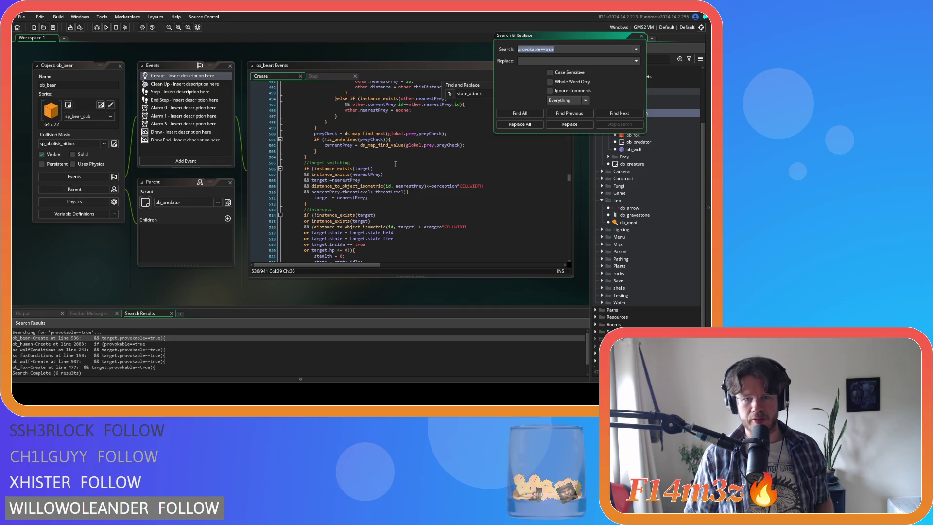
scroll(up, 3)
scroll(down, 3)
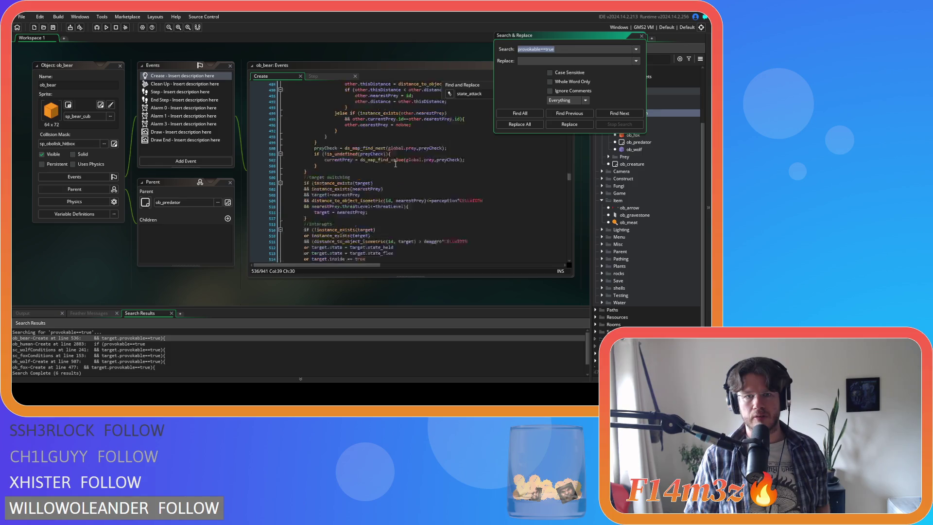
scroll(down, 3)
scroll(up, 3)
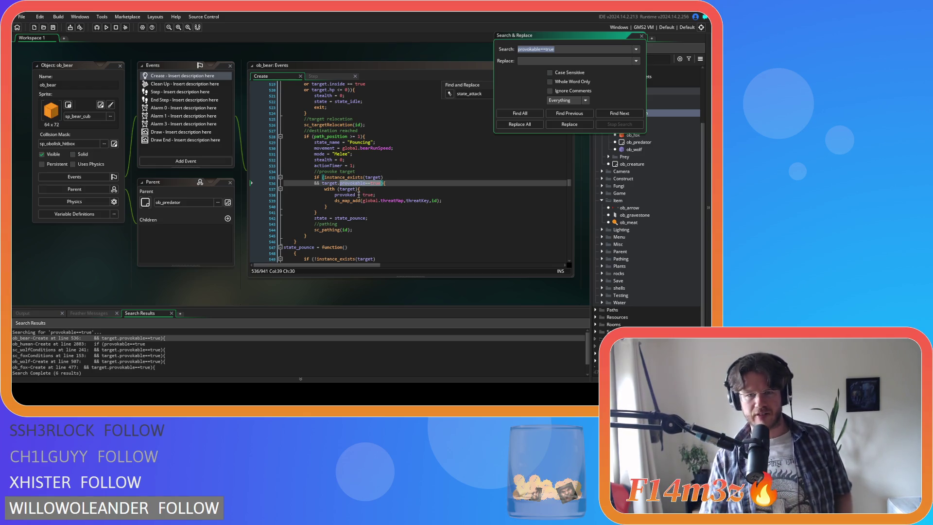
mouse_move(378, 200)
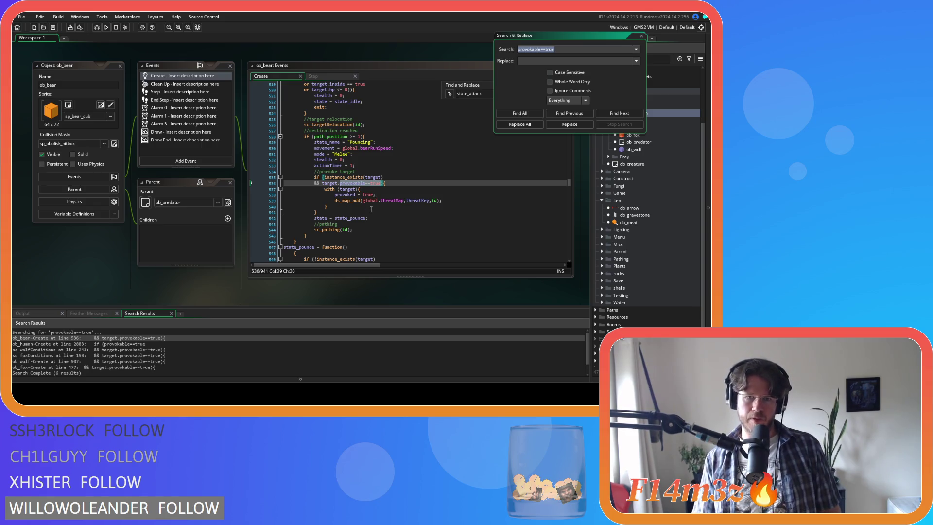
click(381, 200)
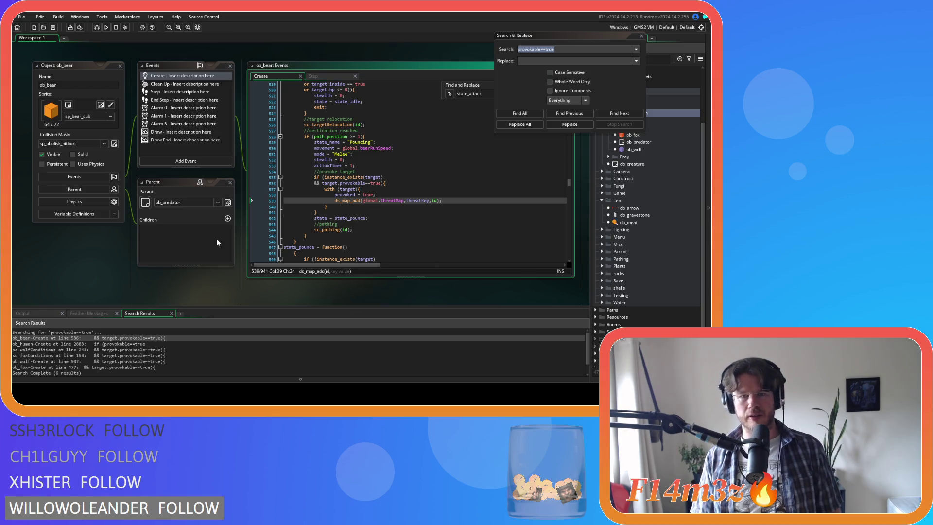
Step: Check the next provokable==true match, then return to ob_bear and select 'with' on line 537
key(F3)
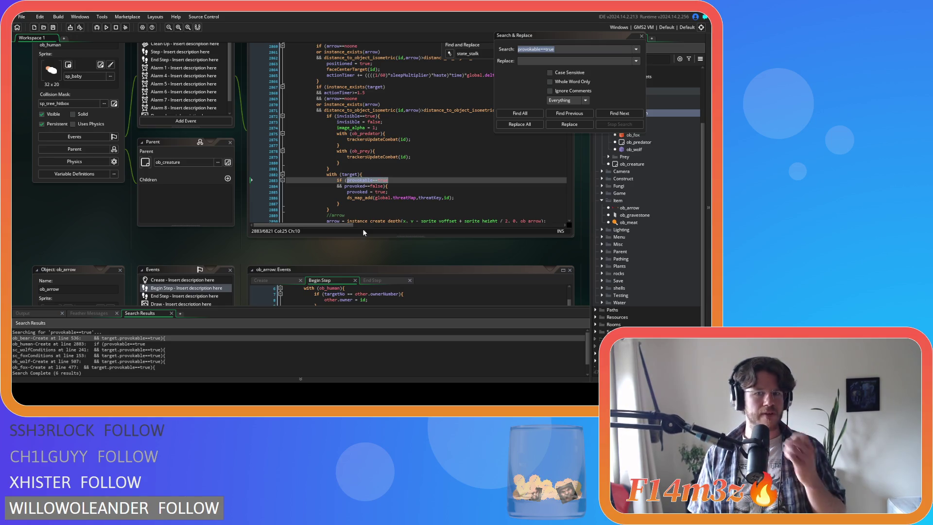
key(alt+Left)
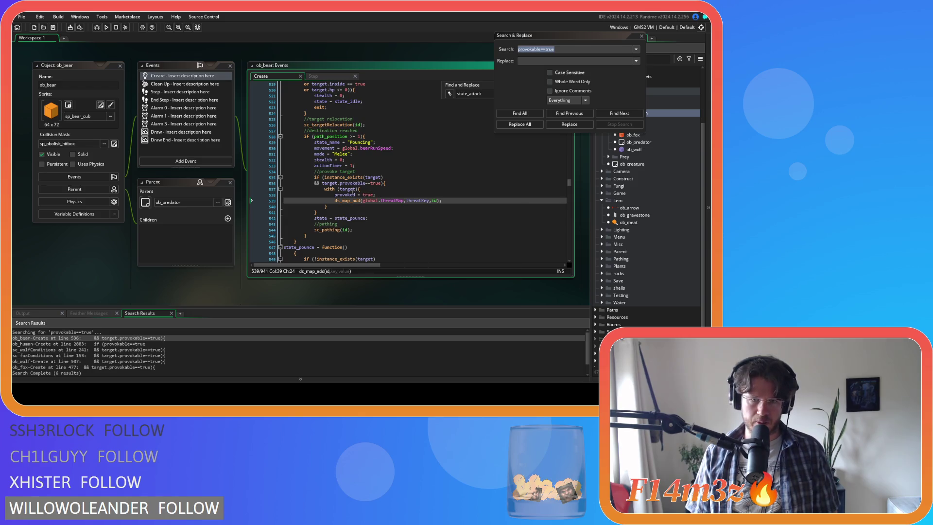
double_click(324, 190)
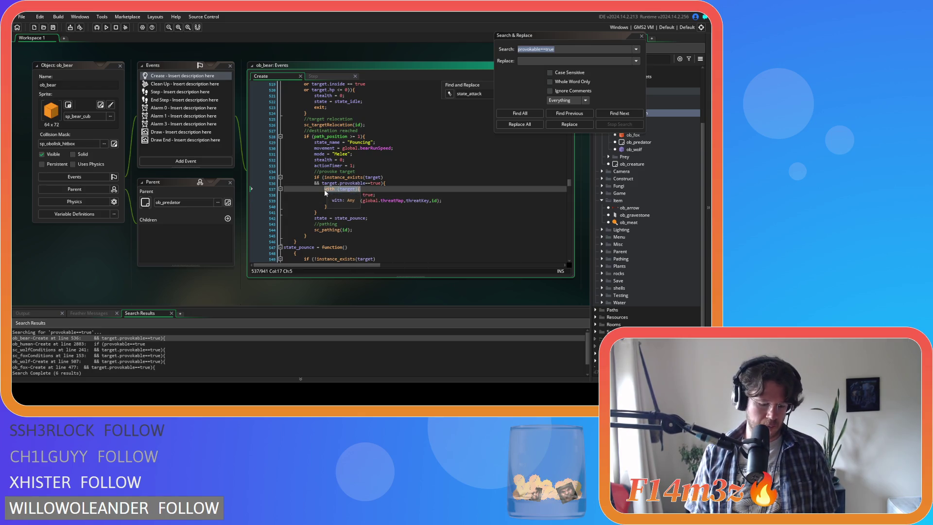
Step: Move the 'with (target){' line above the if statement in ob_bear
key(Delete)
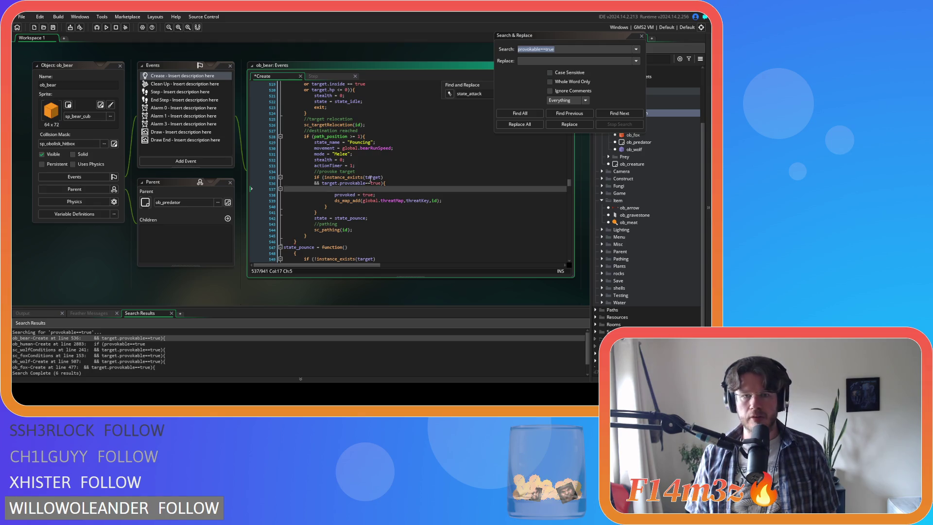
click(365, 173)
key(Return)
text(with (target){)
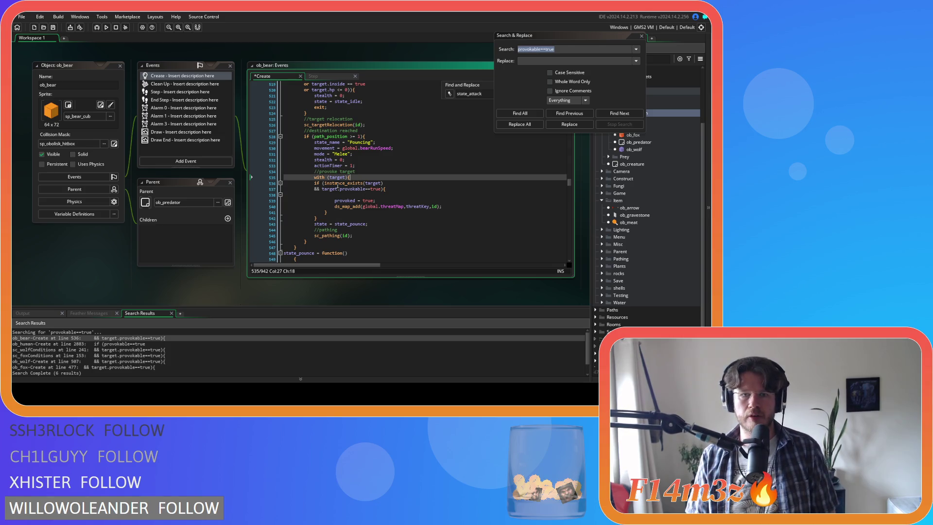
Step: Delete 'instance_exists(target) && target.' from the condition and indent the if line
click(336, 190)
drag(325, 184, 331, 191)
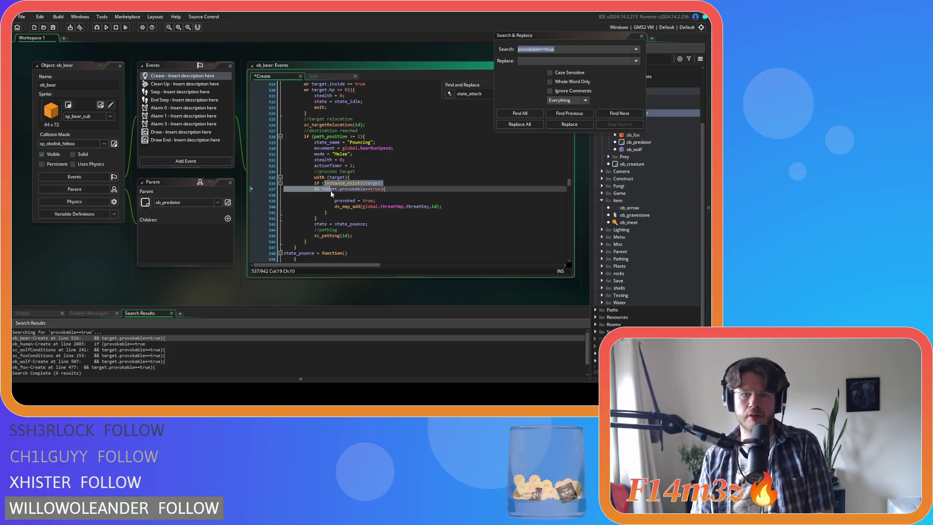
key(Delete)
key(Delete)
key(Delete)
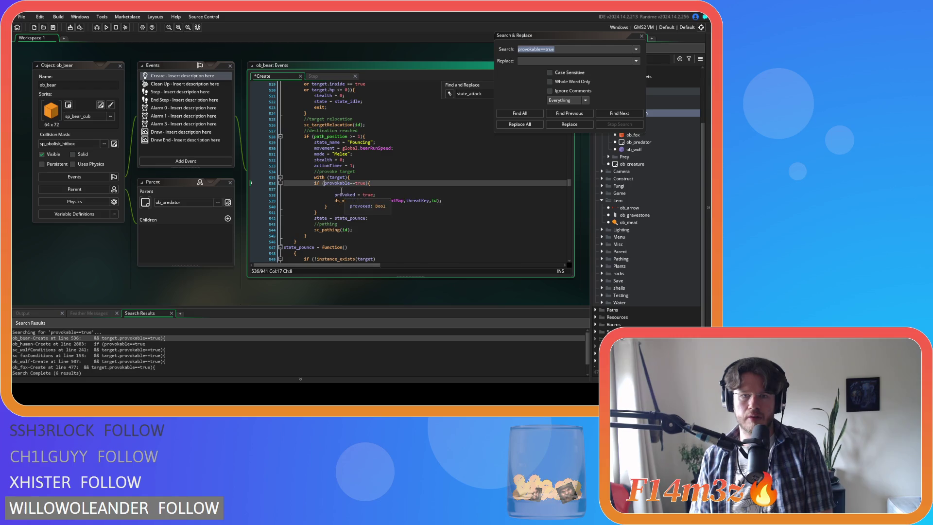
click(341, 189)
key(BackSpace)
click(312, 185)
key(Tab)
Step: Add '&& provoked==false' on a new line after provokable==true
click(340, 194)
click(376, 183)
key(Return)
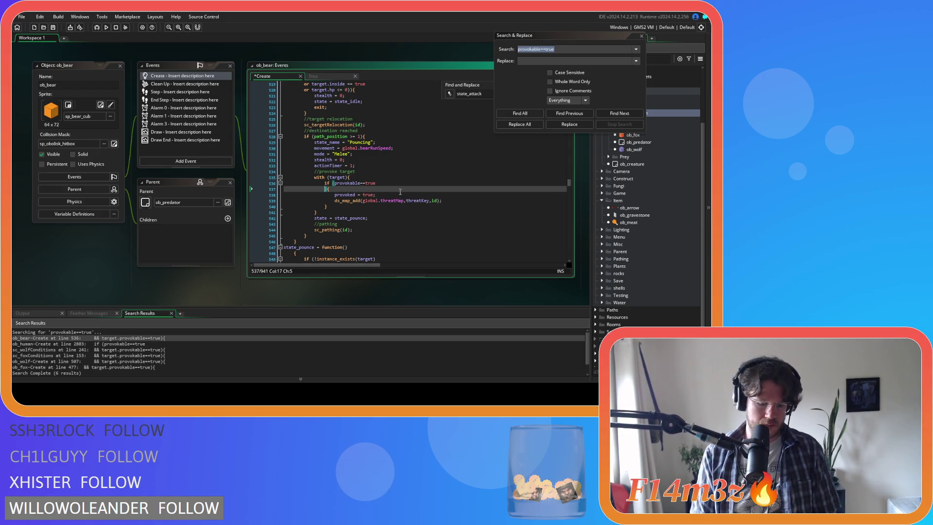
text(&& provoked)
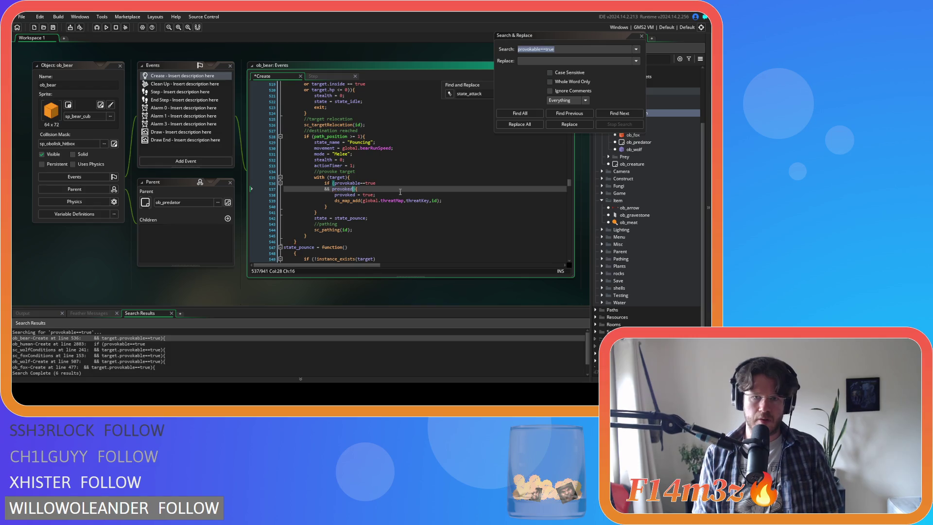
text(==false)
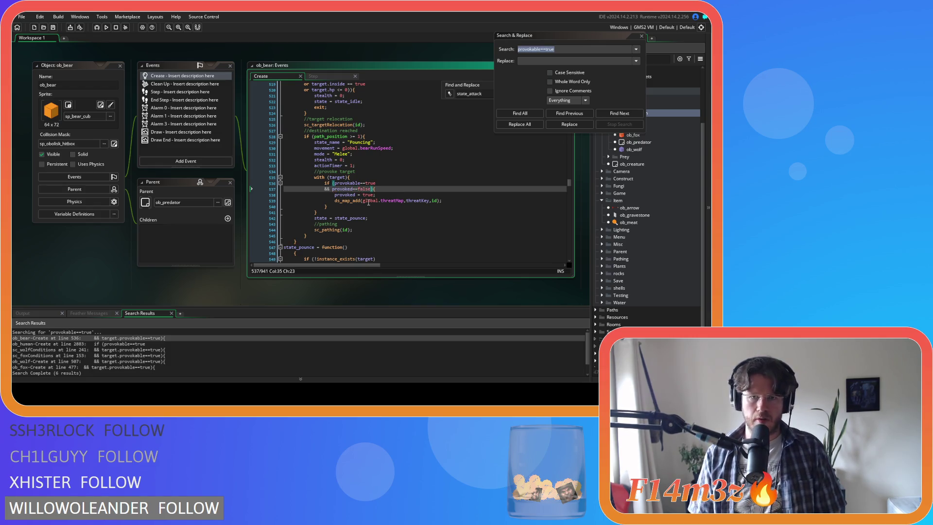
double_click(54, 344)
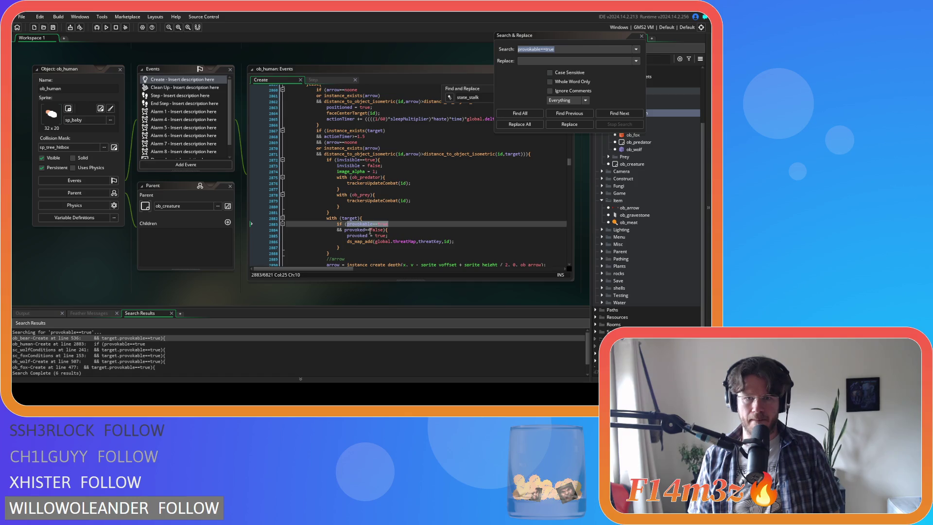
Step: Return to ob_bear's Create code and review the rewritten provokable/provoked condition
scroll(down, 3)
click(373, 199)
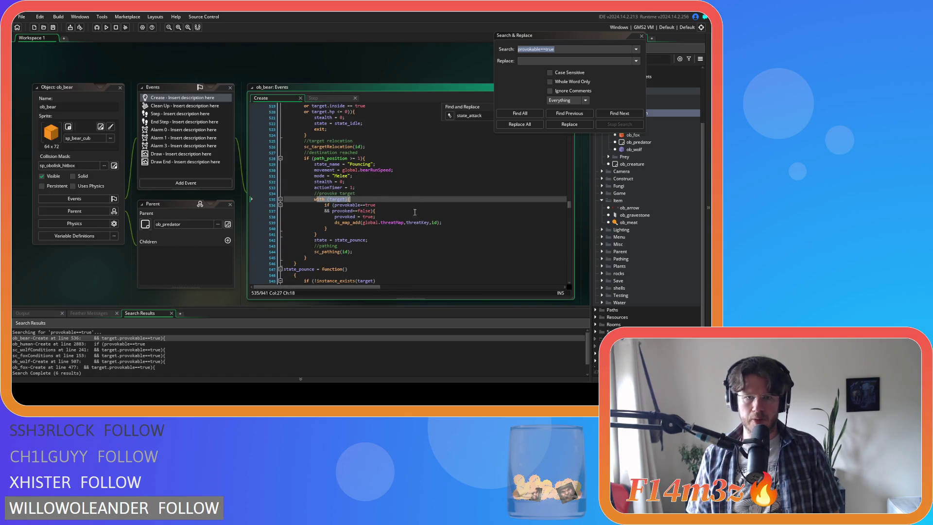
drag(332, 205, 368, 217)
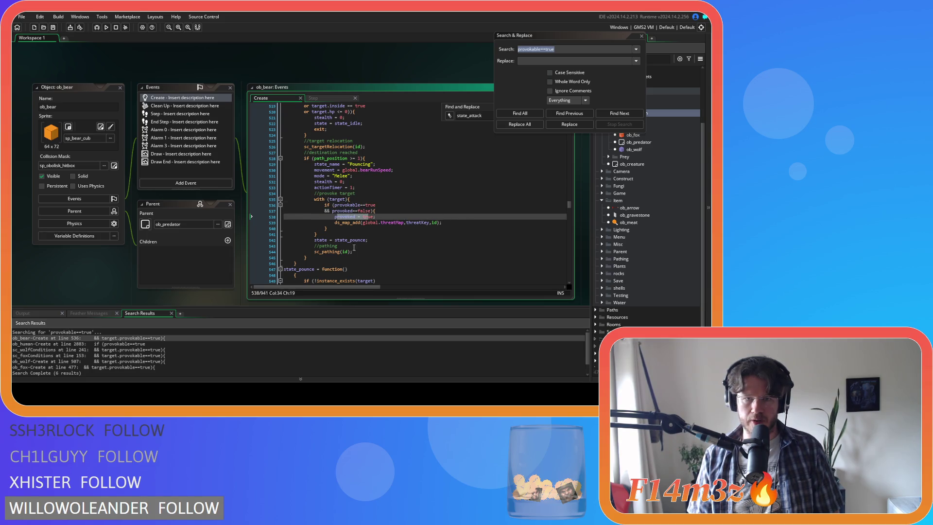
click(476, 223)
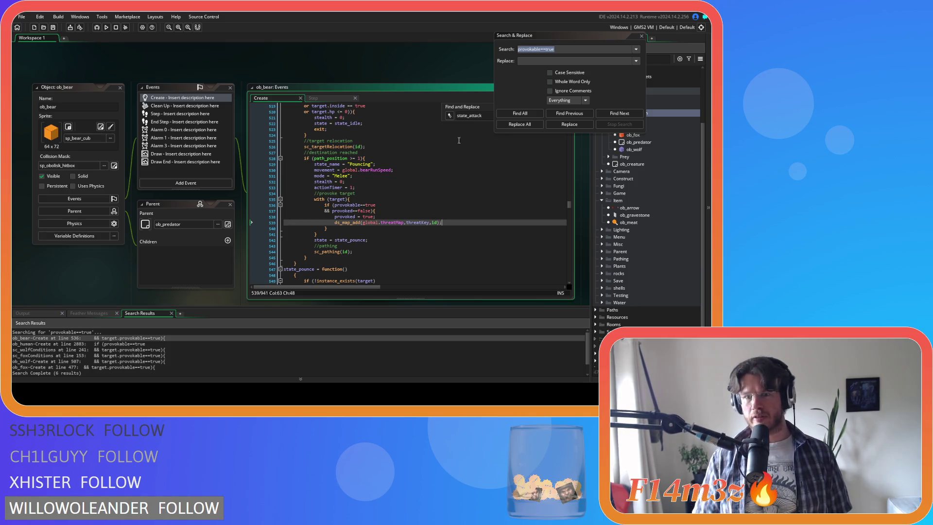
click(491, 217)
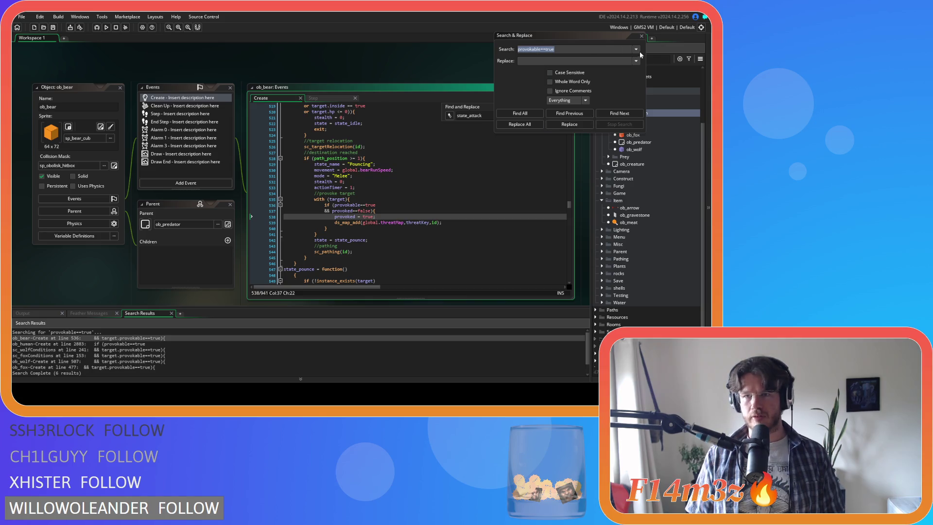
Step: Close the Search & Replace window and add ';' after the ds_map_add call
click(642, 36)
click(440, 222)
text(;)
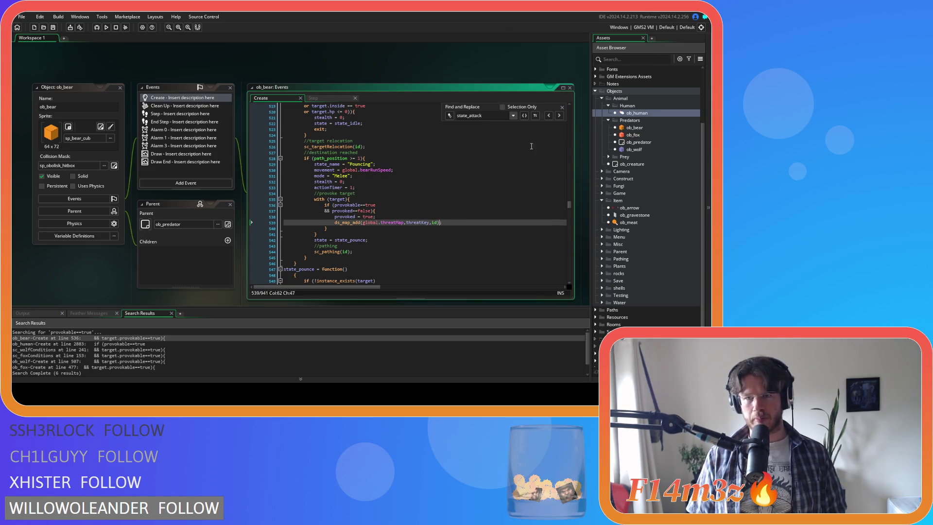
key(Escape)
click(461, 228)
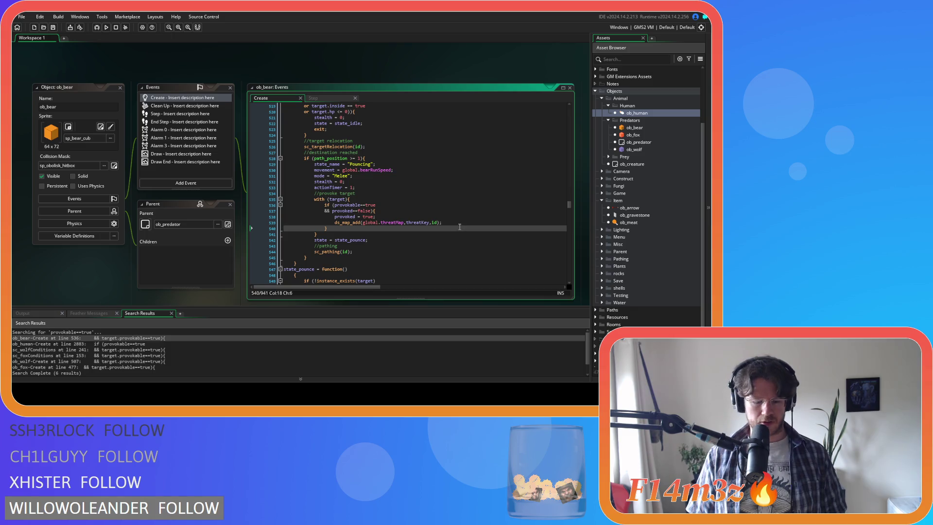
Step: Copy the reworked with (target) block and open the sc_wolfConditions match at line 241
click(357, 231)
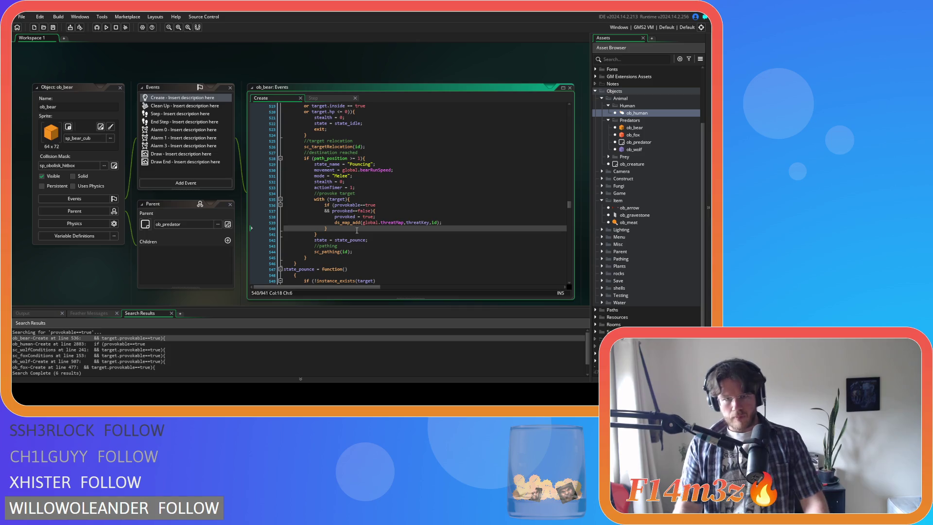
drag(318, 234, 315, 199)
right_click(316, 199)
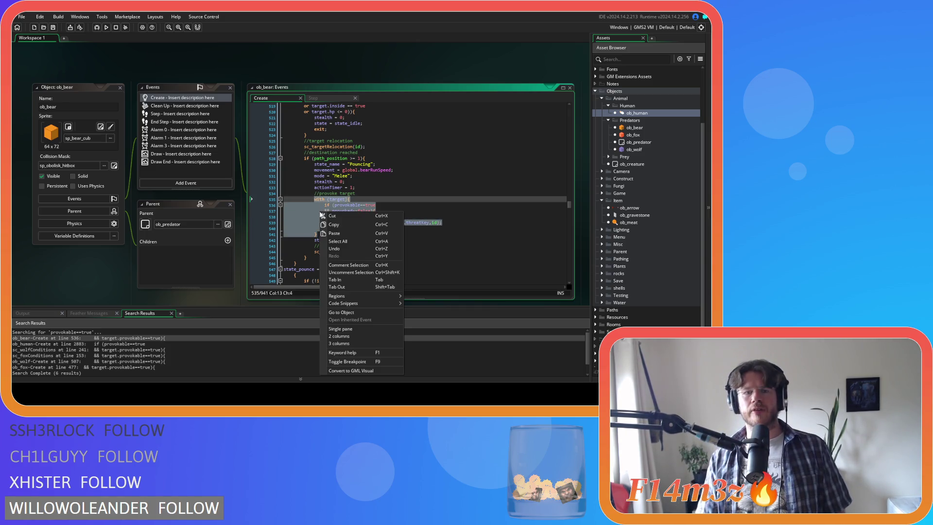
click(340, 224)
click(327, 232)
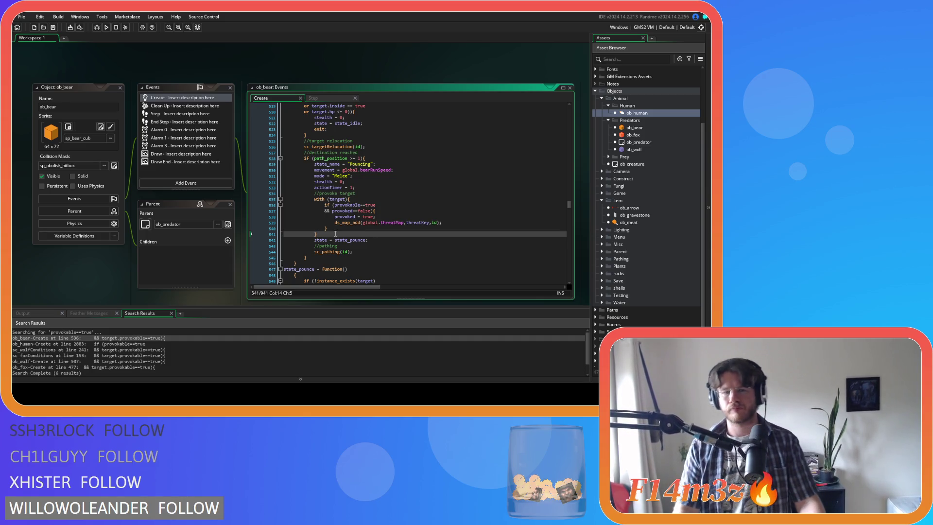
drag(306, 211, 313, 199)
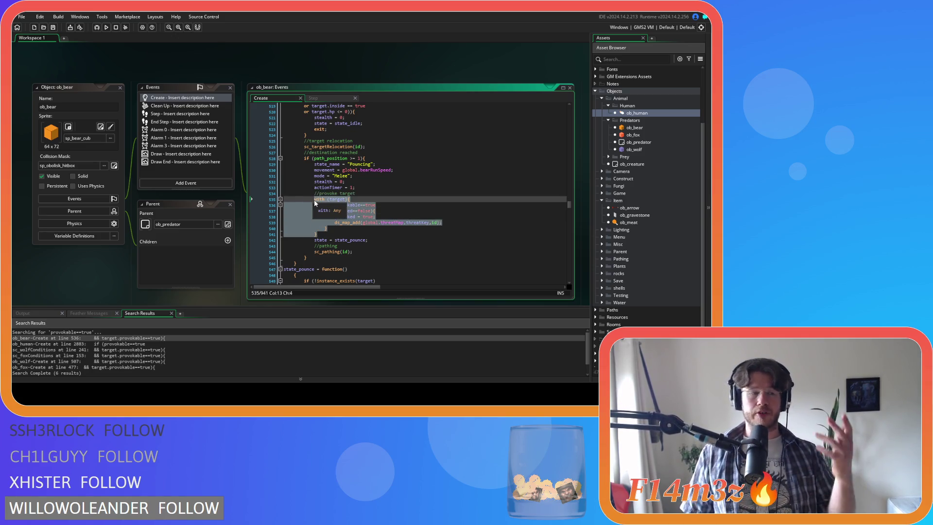
click(384, 236)
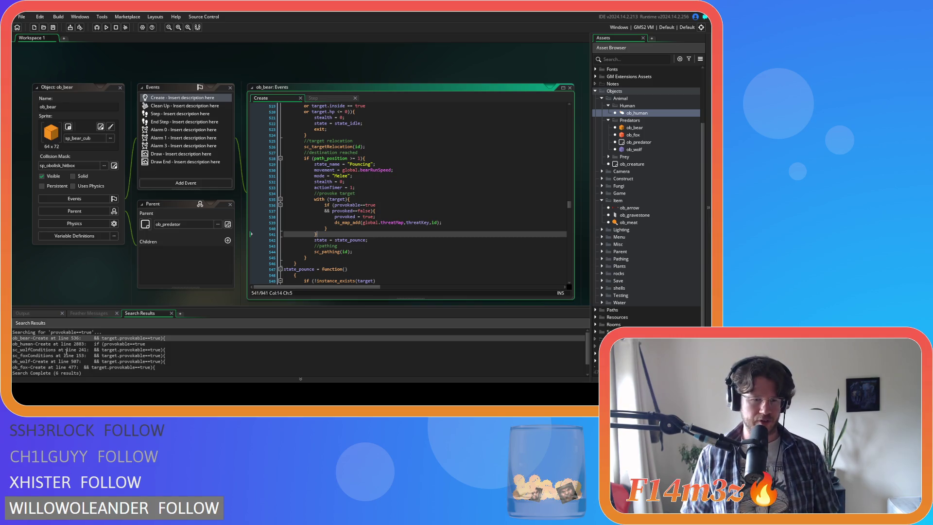
click(74, 344)
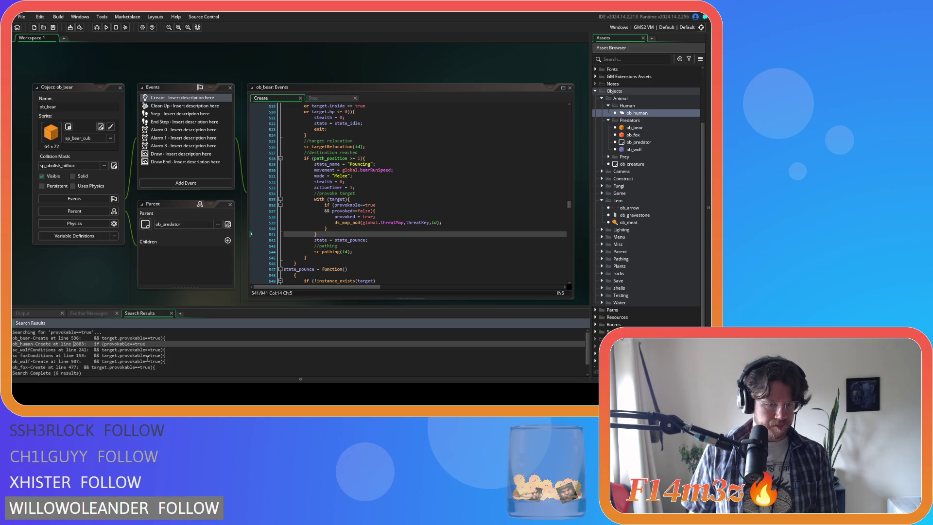
double_click(162, 350)
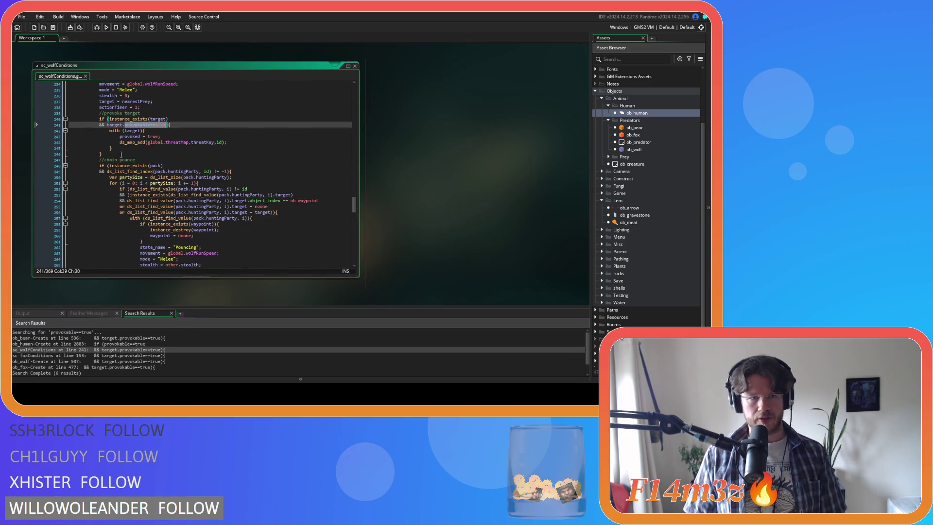
Step: Paste the reworked with (target) block over sc_wolfConditions' provoke-target code
drag(103, 154, 100, 118)
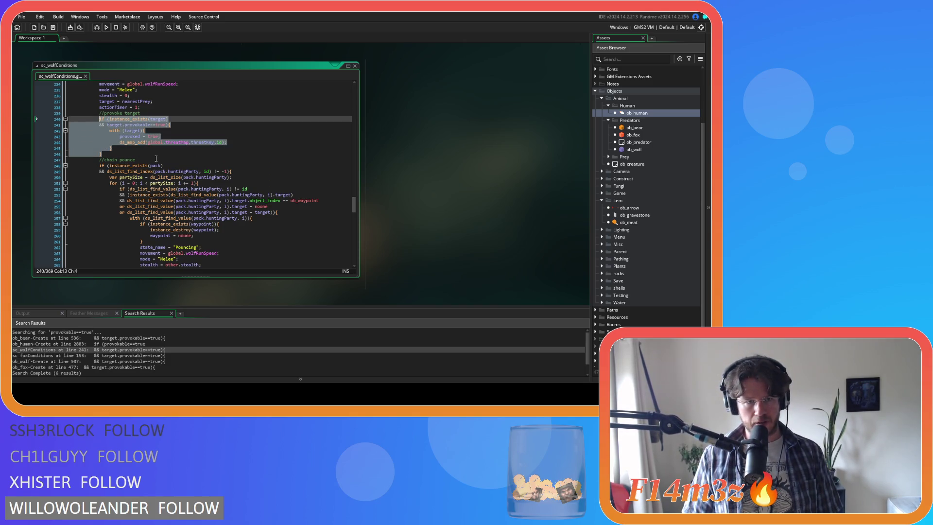
key(ctrl+v)
click(145, 130)
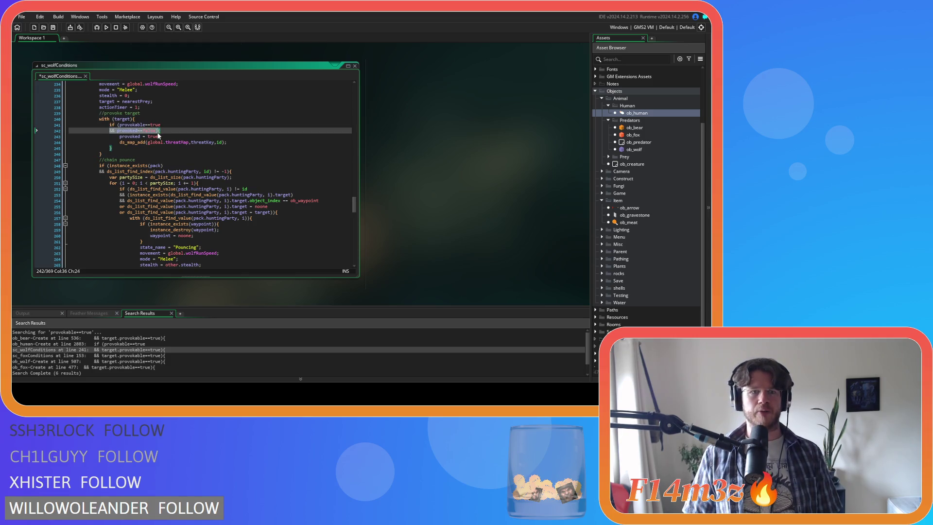
drag(141, 142, 219, 146)
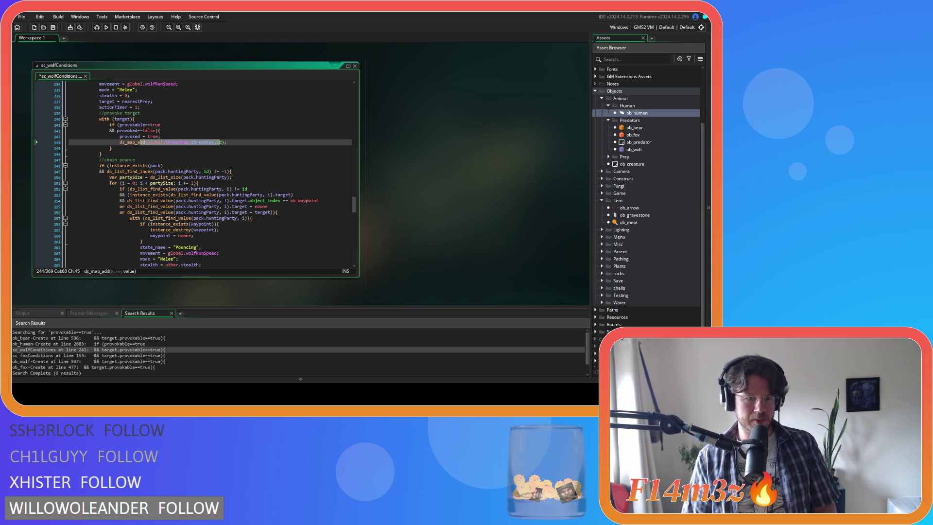
Step: Replace sc_foxConditions' provoke-target block with the reworked one and indent it
double_click(96, 356)
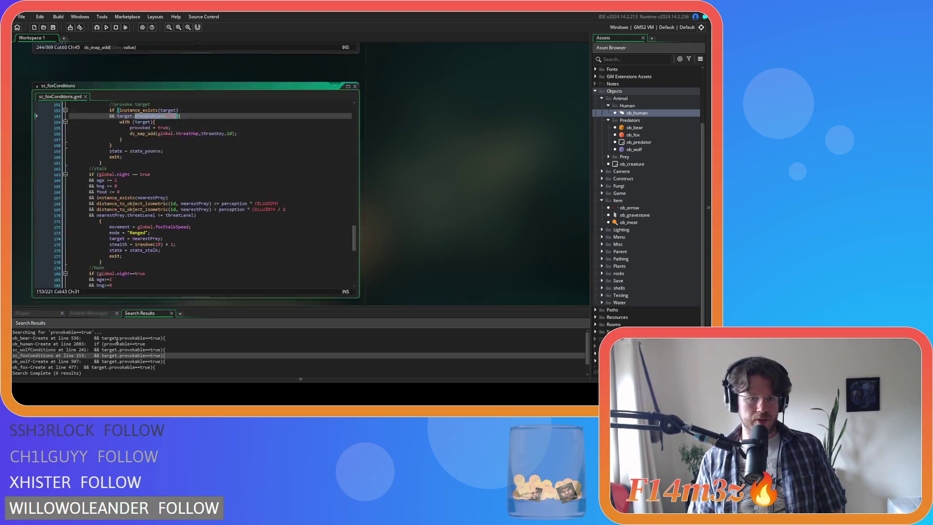
drag(115, 155, 109, 119)
key(ctrl+v)
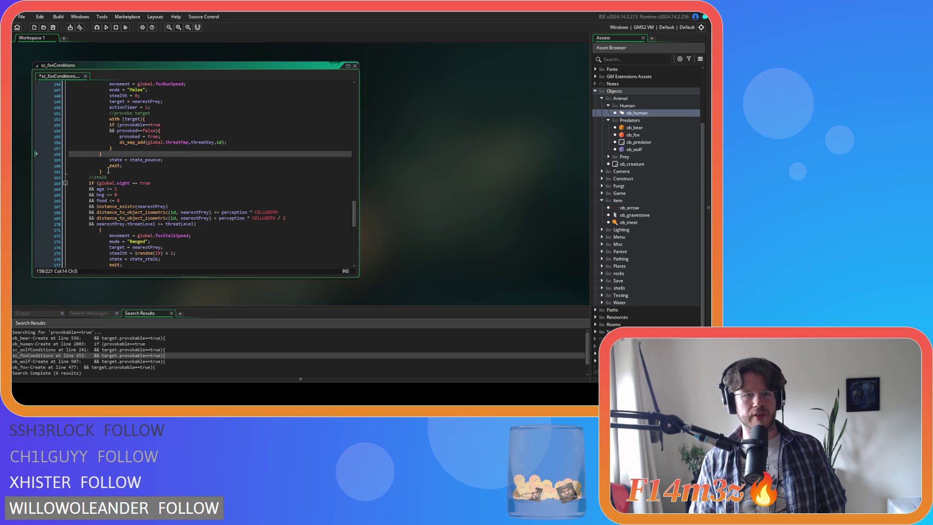
drag(108, 154, 83, 121)
key(Tab)
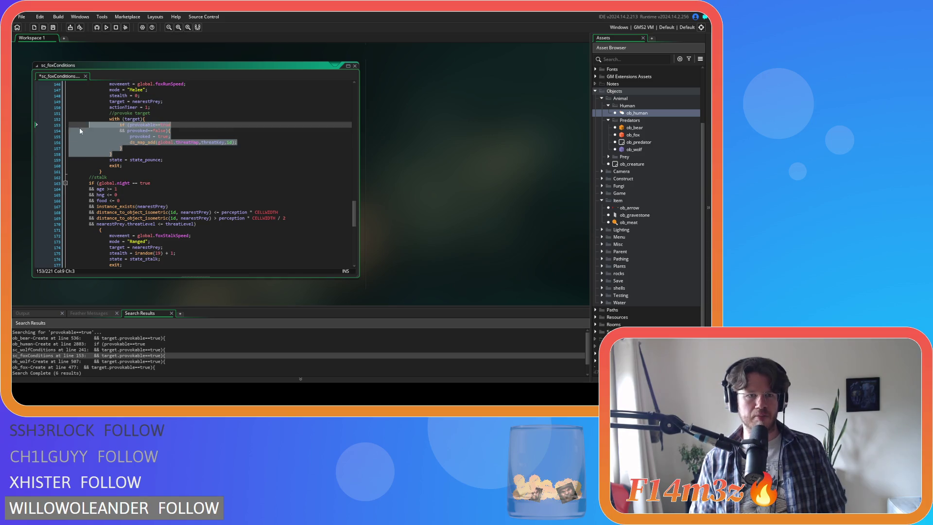
Step: Paste the with(target) block over ob_wolf's Create provoke code and save
double_click(102, 361)
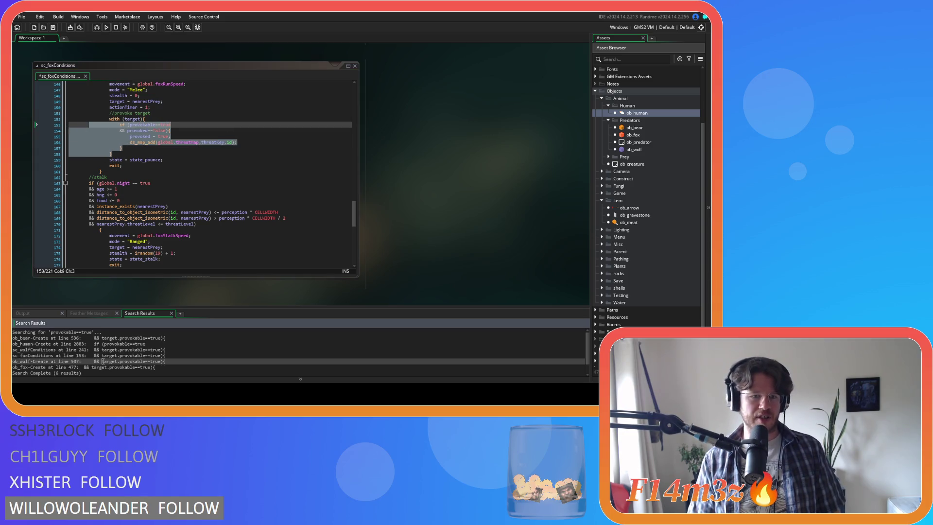
scroll(up, 3)
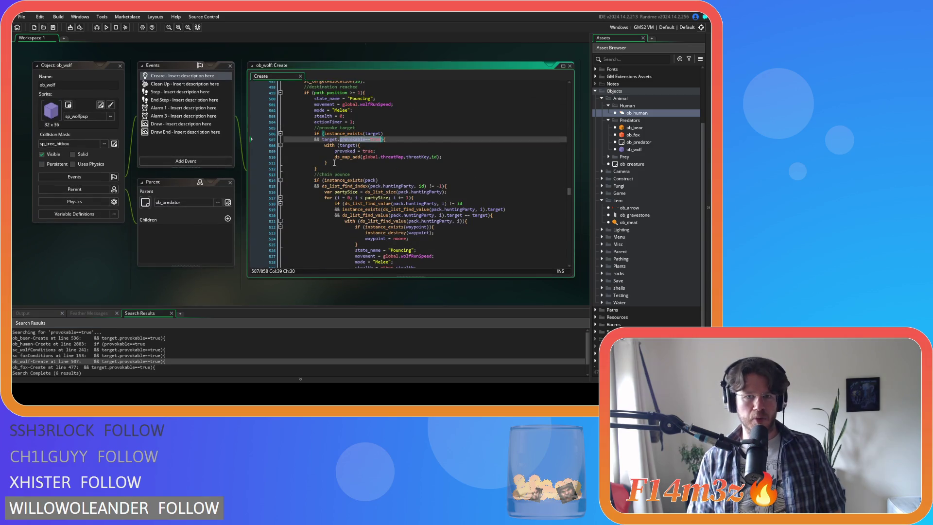
drag(324, 168, 316, 135)
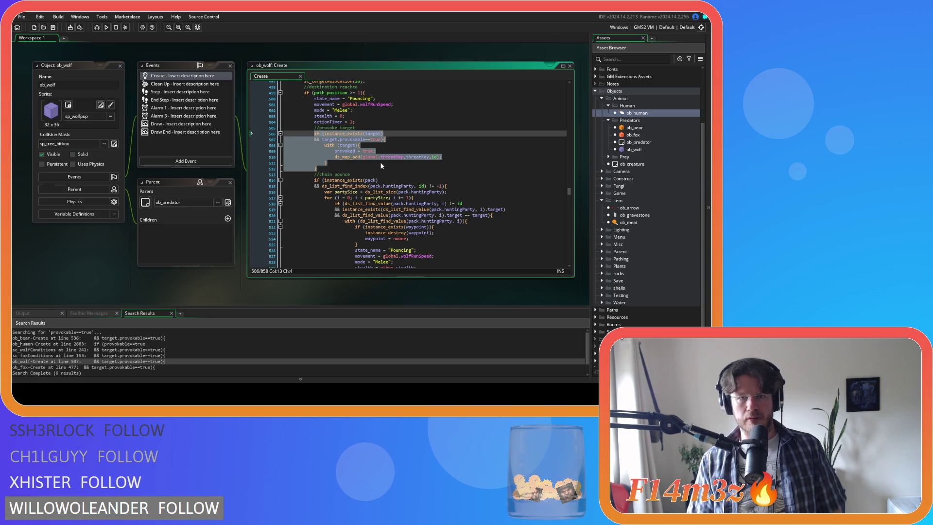
key(ctrl+v)
key(ctrl+s)
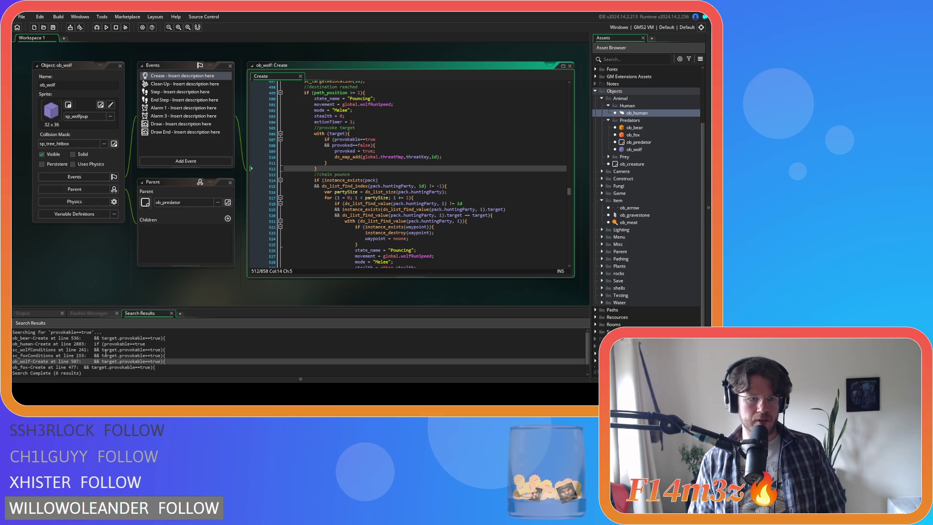
double_click(89, 367)
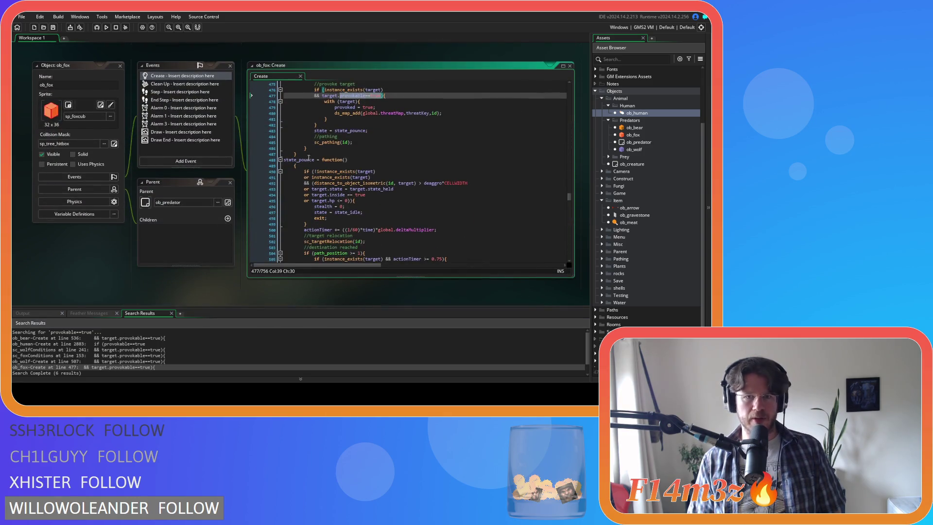
Step: Replace ob_fox's Create lines 476–482 with the restructured with(target) provoke block
drag(324, 154, 313, 117)
key(ctrl+v)
click(322, 118)
click(350, 118)
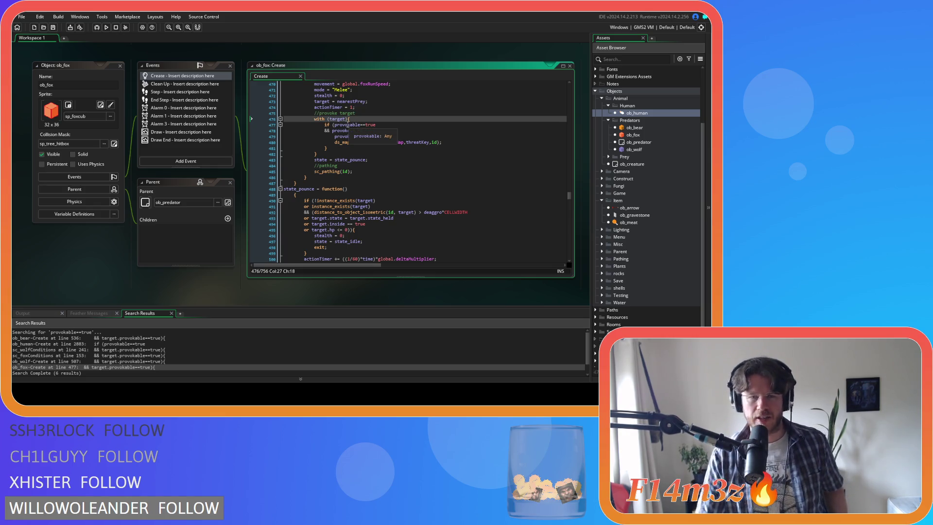
key(Left)
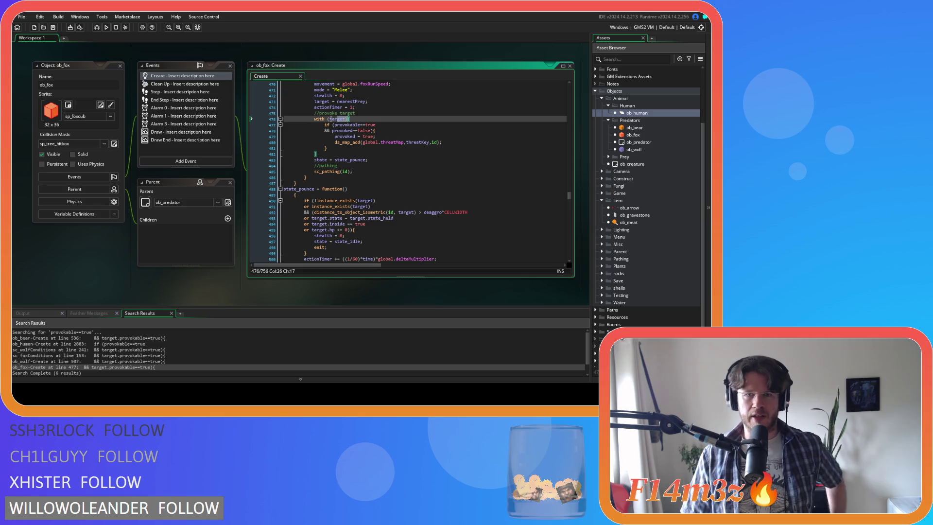
Step: Check the nested if and the with(target){ line of the pasted fox block
drag(324, 124, 415, 148)
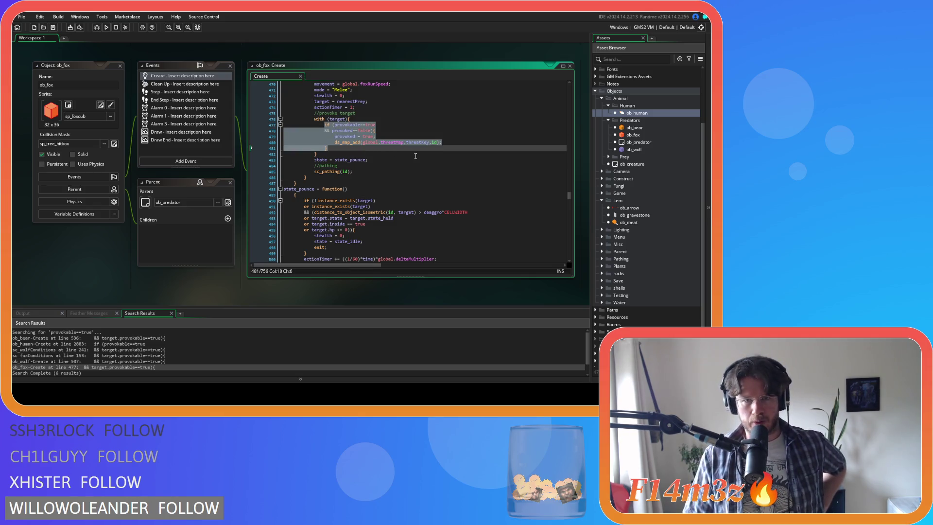
click(366, 119)
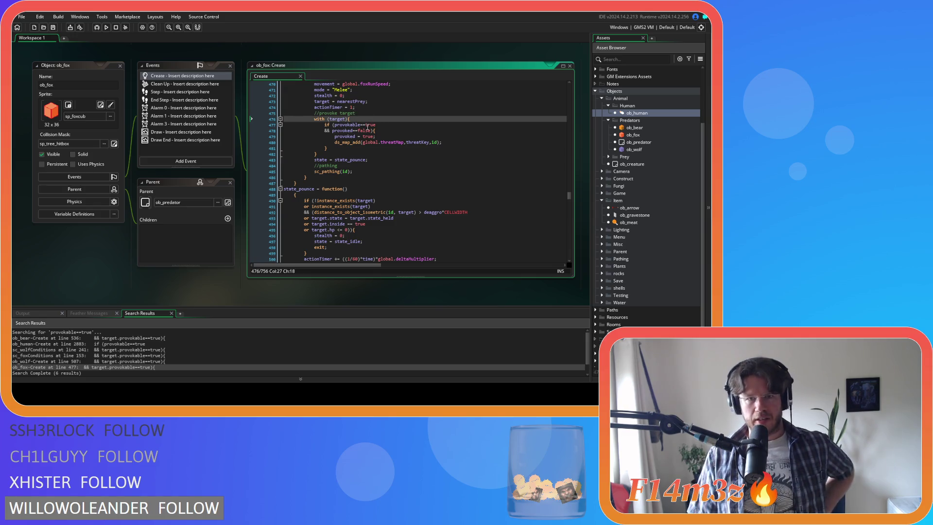
drag(314, 119, 351, 119)
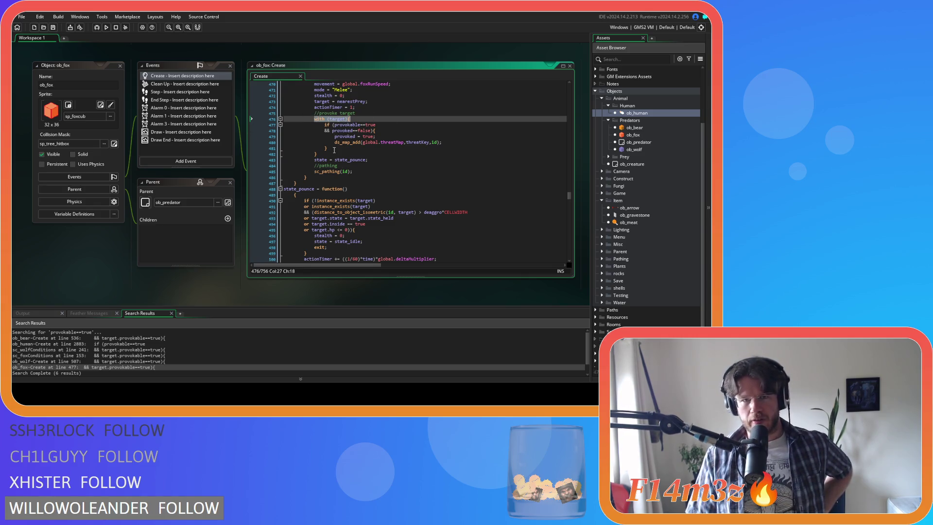
key(Down)
key(Down)
key(Down)
key(Up)
key(Up)
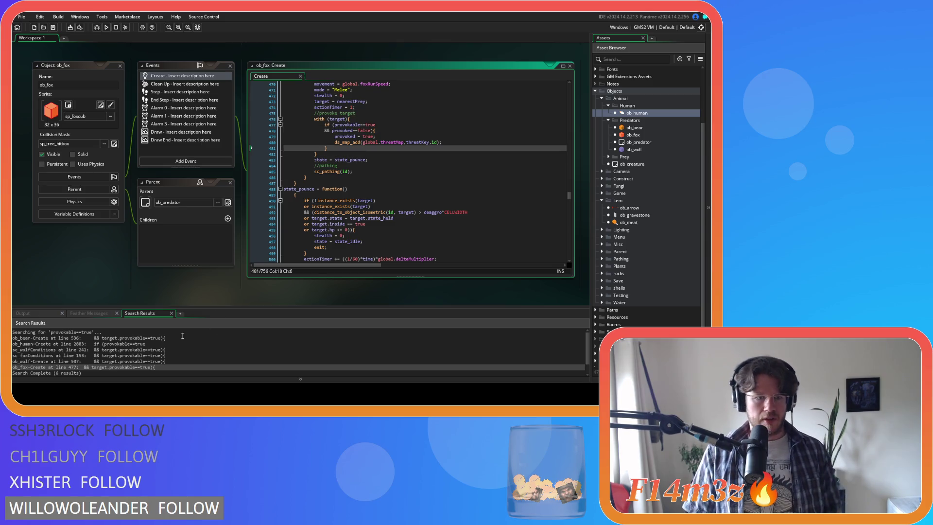
right_click(81, 269)
Step: Close all open editor windows from the workspace Windows menu
mouse_move(97, 281)
click(129, 341)
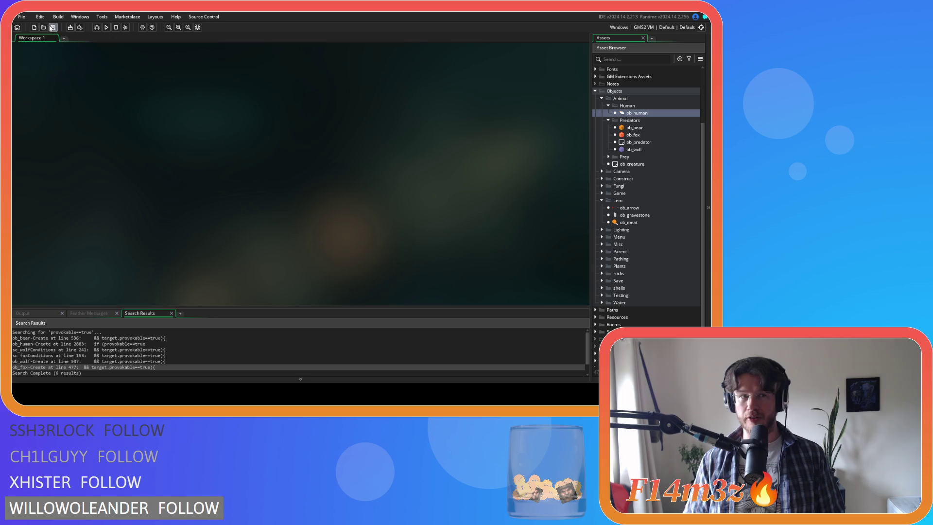
Step: Collapse Human, Predators, Animal, Item and Objects, then expand Scripts and its Game folder
click(609, 105)
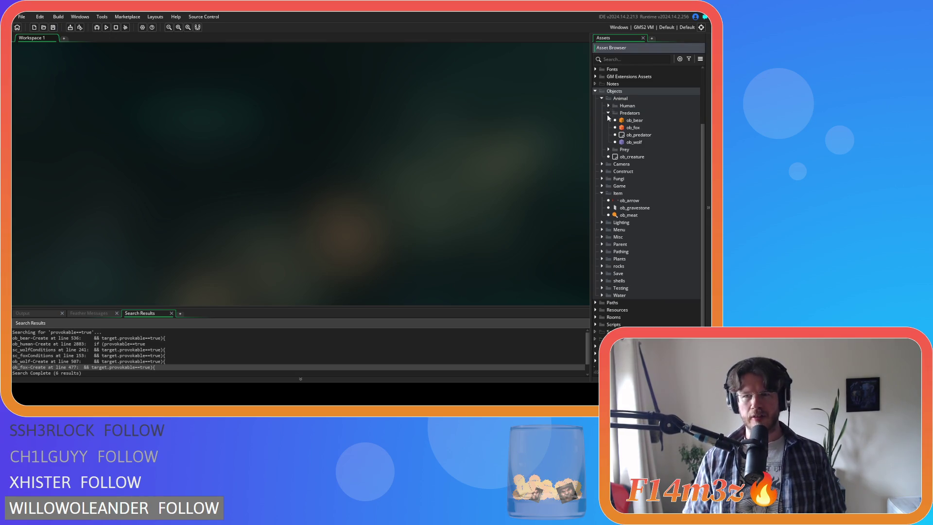
click(608, 113)
click(602, 107)
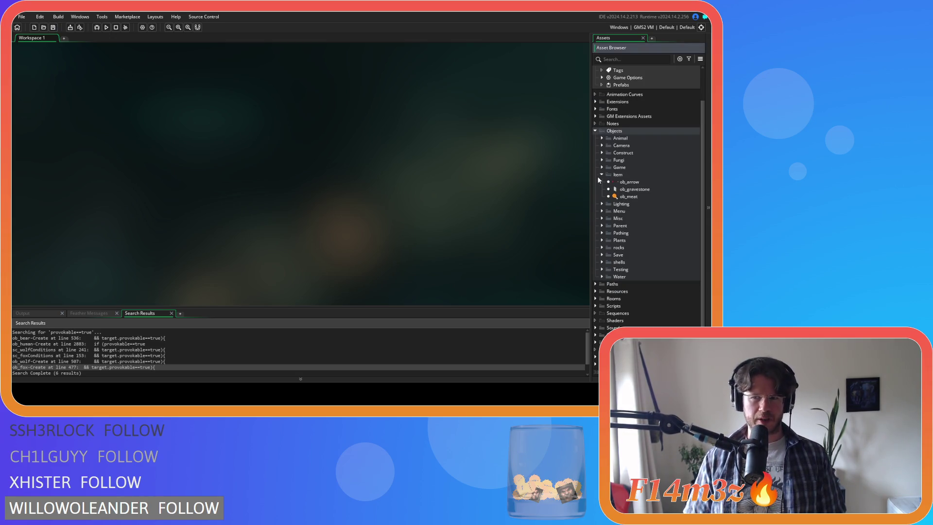
click(602, 172)
click(595, 153)
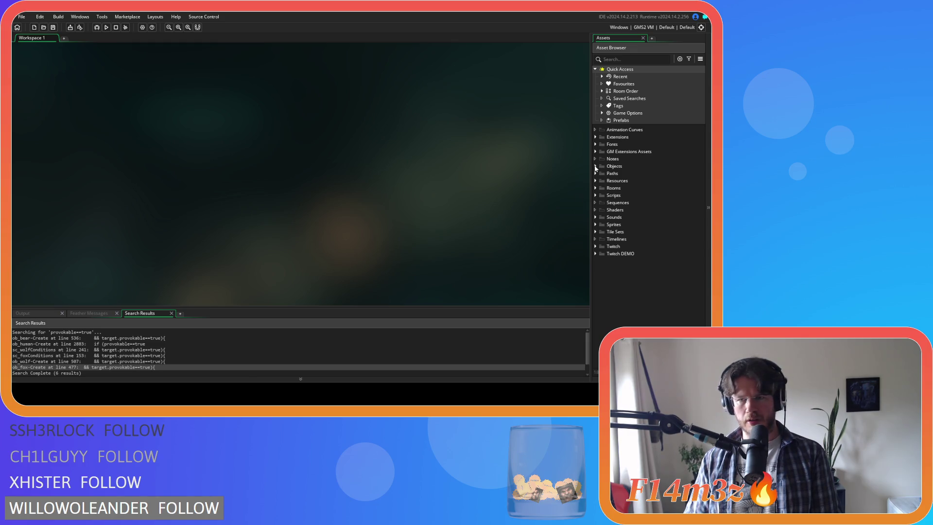
click(595, 195)
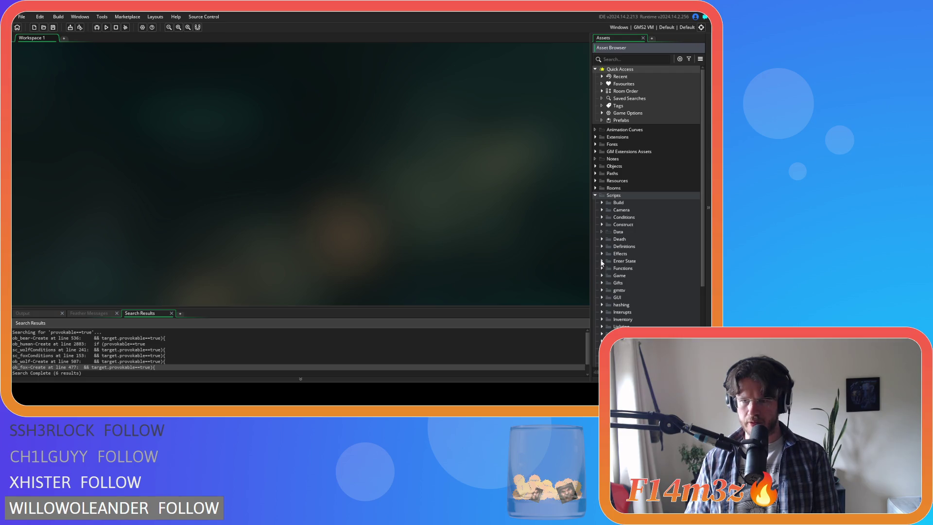
click(601, 276)
double_click(631, 312)
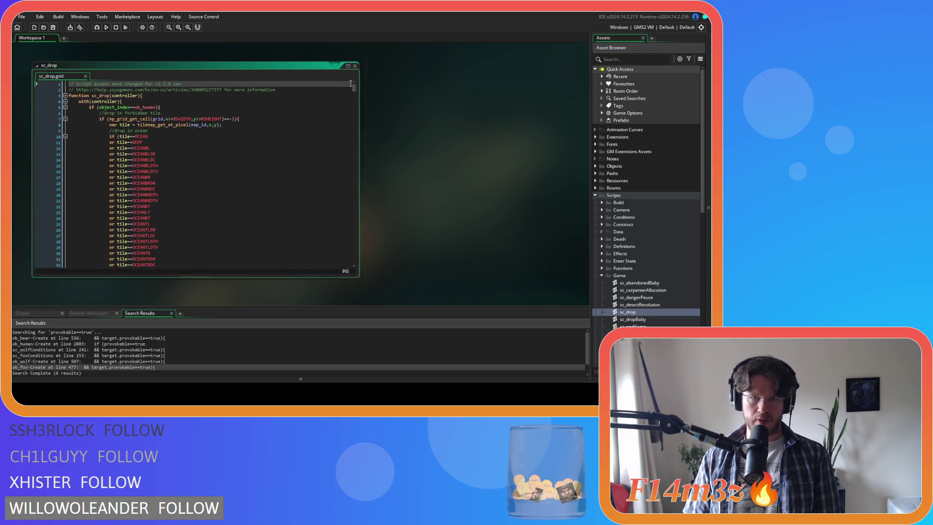
drag(355, 90, 350, 113)
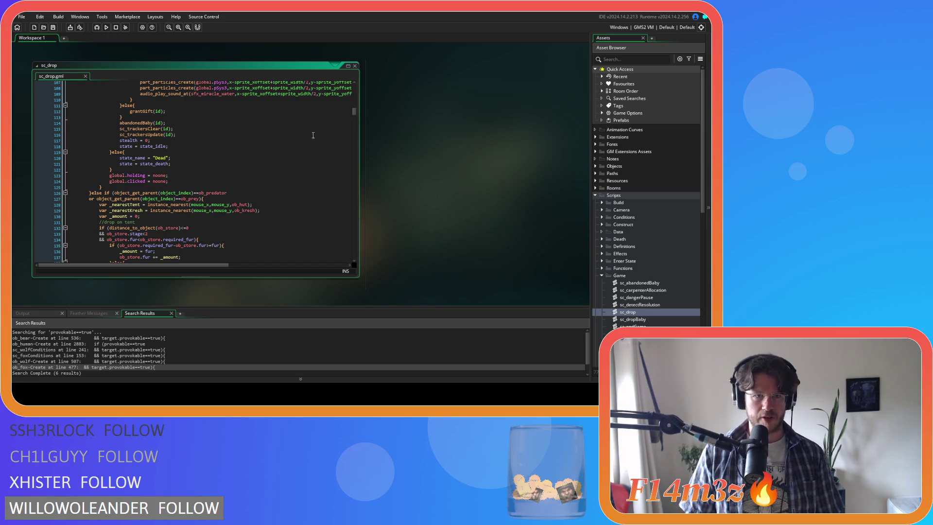
scroll(up, 3)
click(160, 181)
click(153, 164)
click(216, 183)
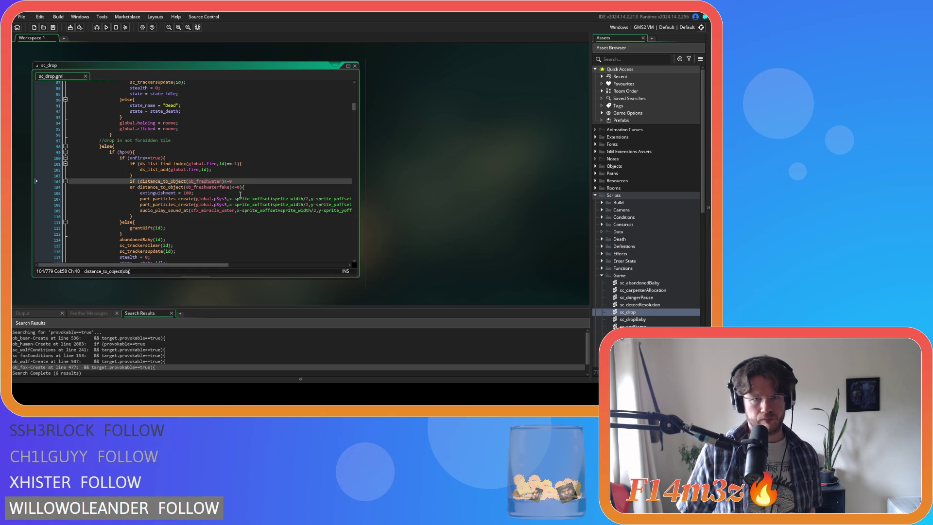
drag(209, 187, 209, 191)
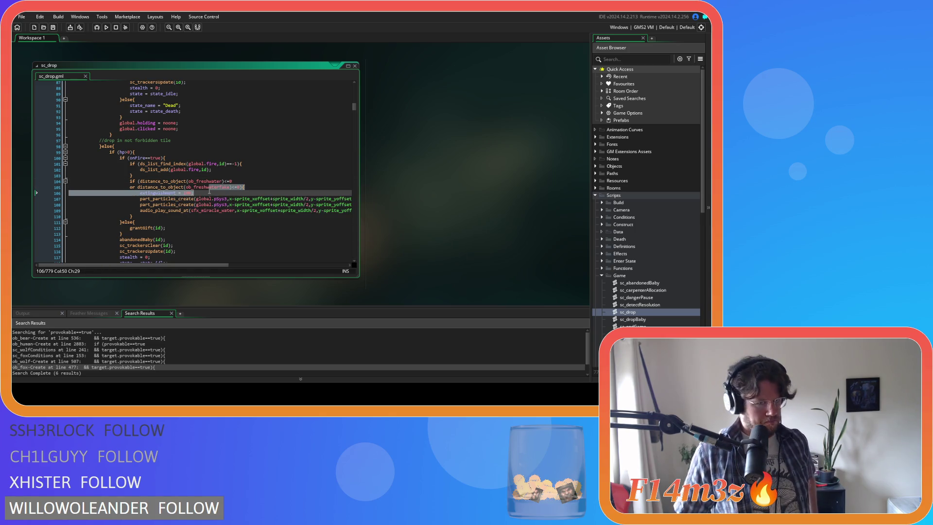
click(220, 188)
drag(239, 187, 130, 181)
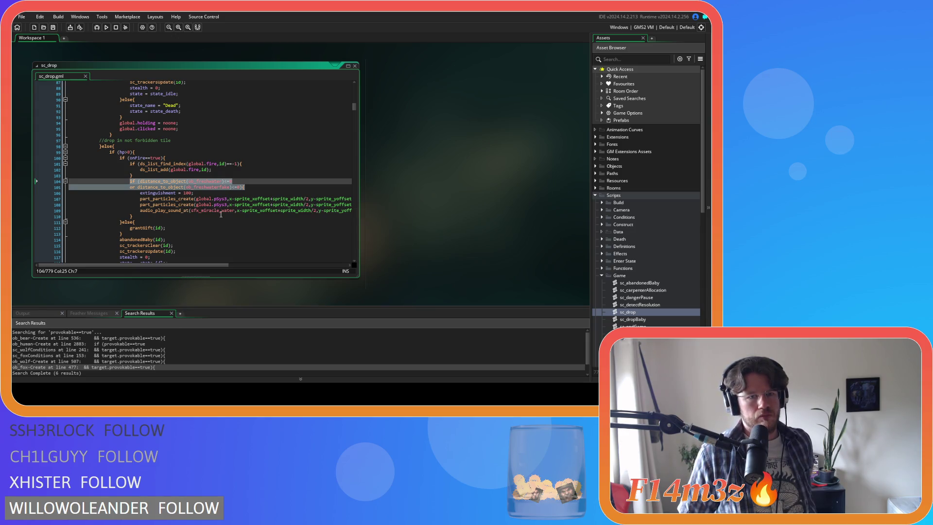
click(148, 194)
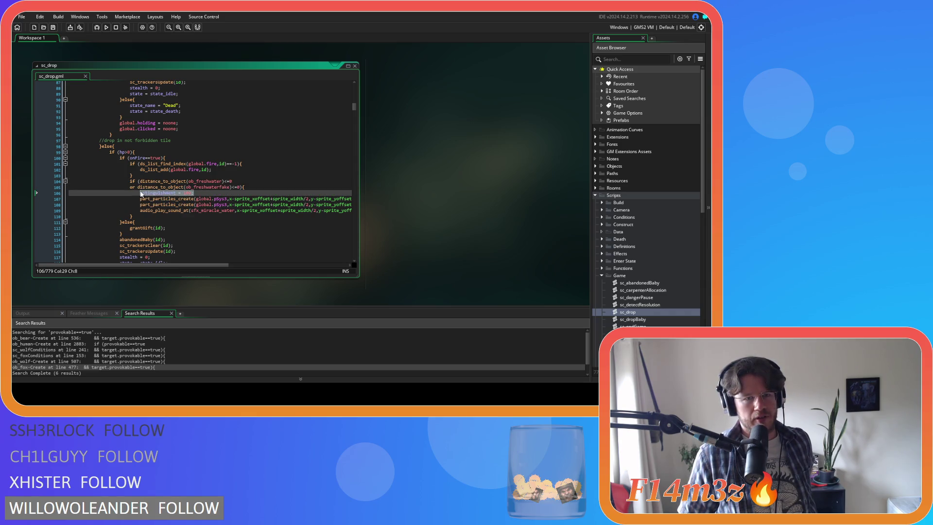
double_click(173, 195)
double_click(187, 194)
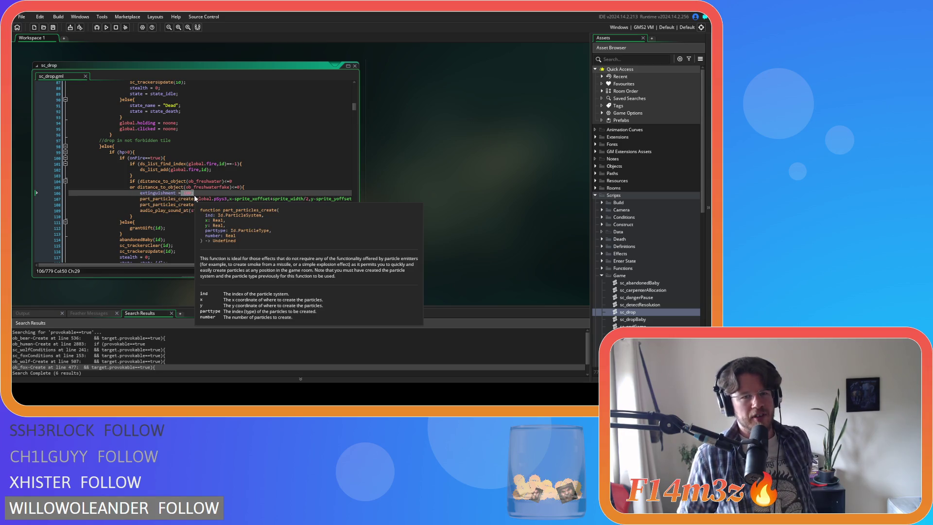
key(shift+Right)
mouse_move(185, 184)
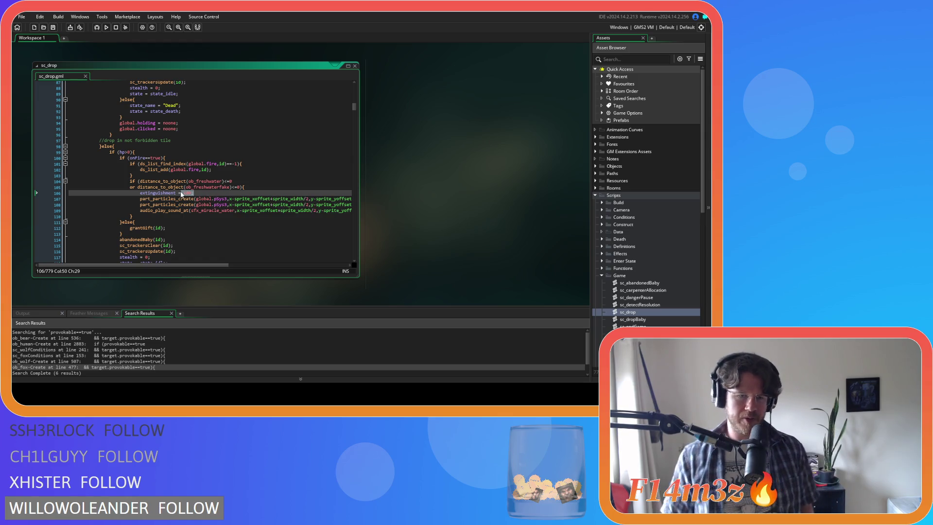
click(204, 194)
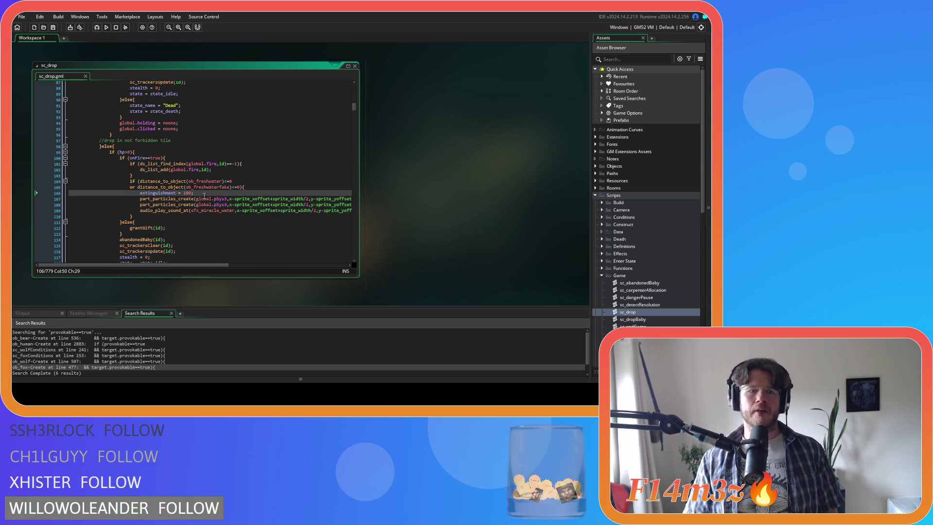
drag(171, 217, 130, 181)
right_click(178, 216)
click(179, 216)
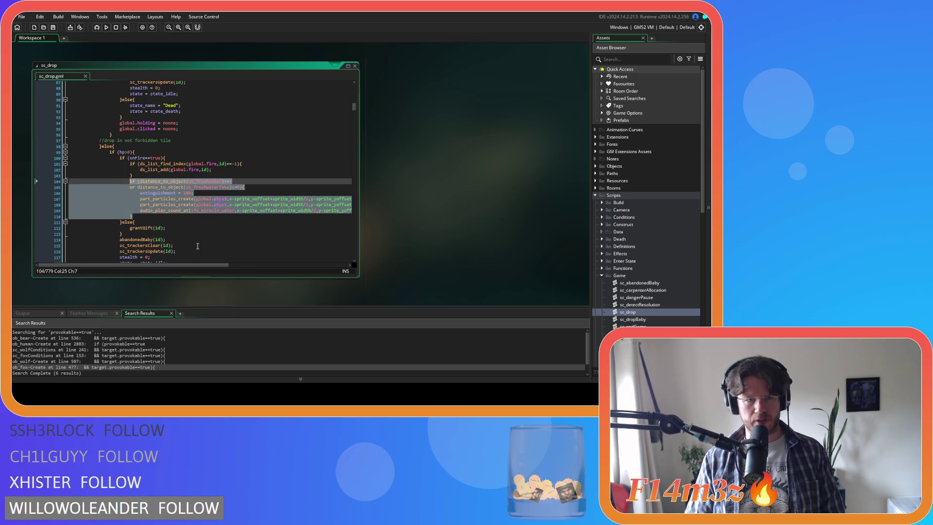
click(215, 227)
scroll(down, 3)
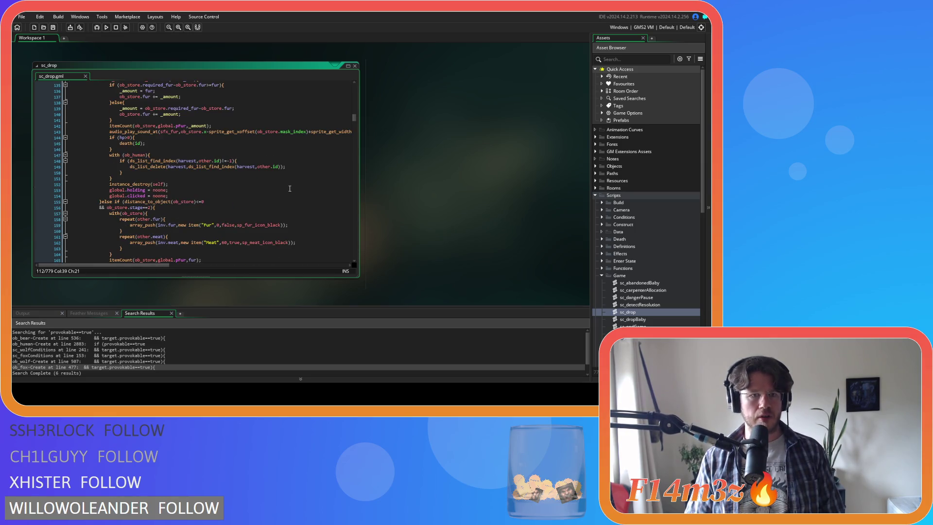
scroll(down, 3)
scroll(down, 3)
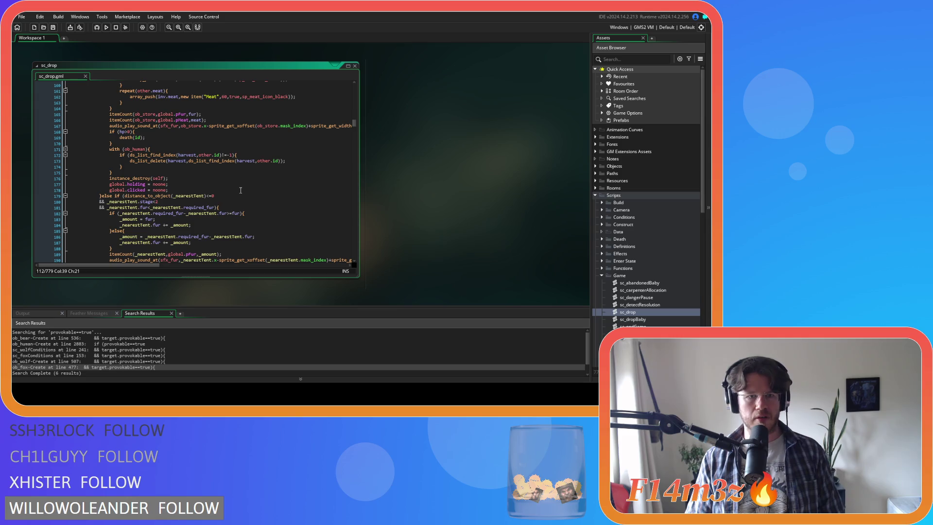
scroll(down, 3)
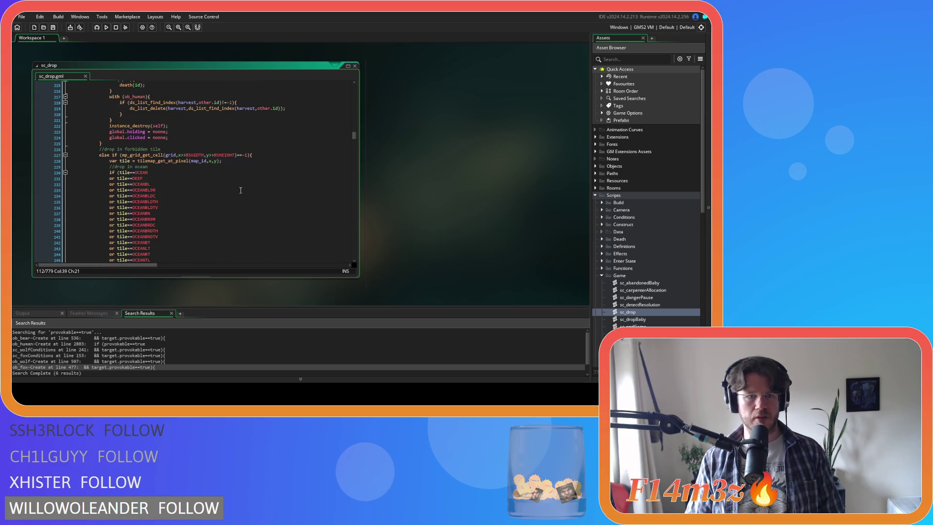
scroll(down, 3)
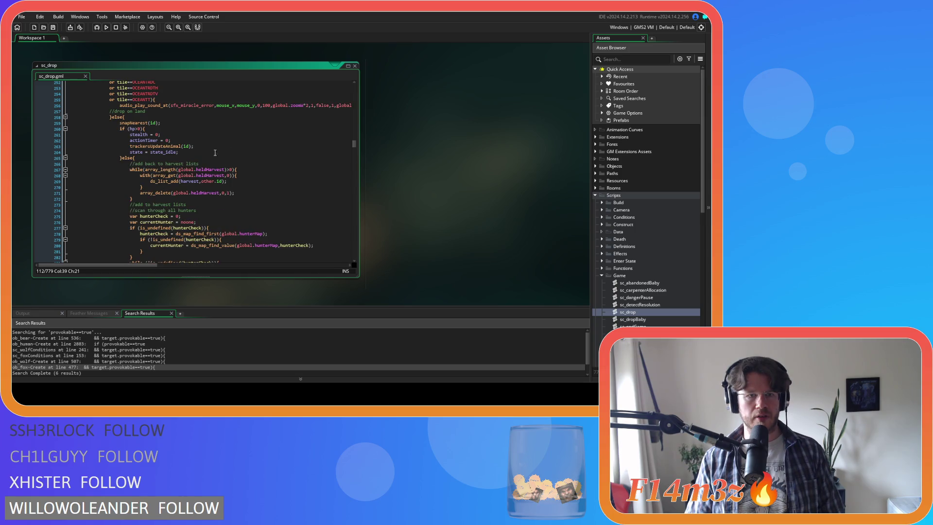
click(173, 131)
key(Down)
key(Down)
key(Down)
scroll(up, 3)
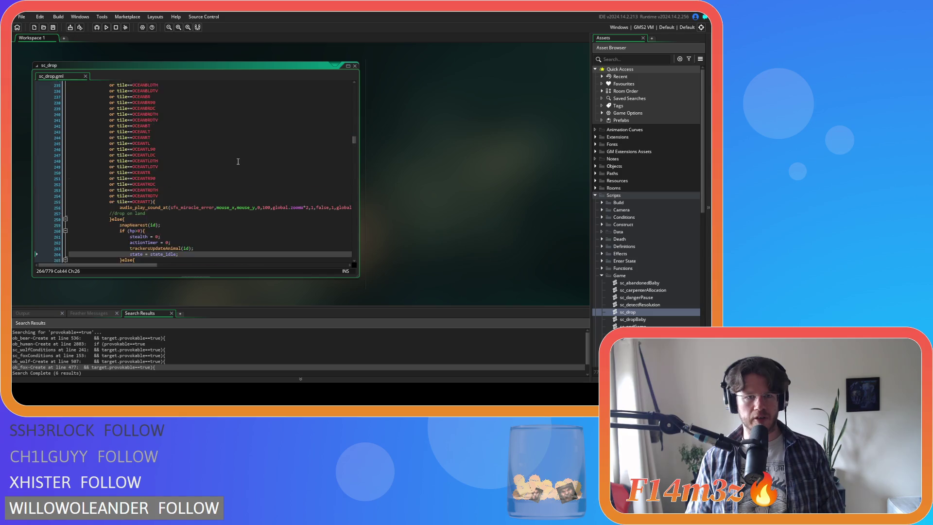
scroll(up, 3)
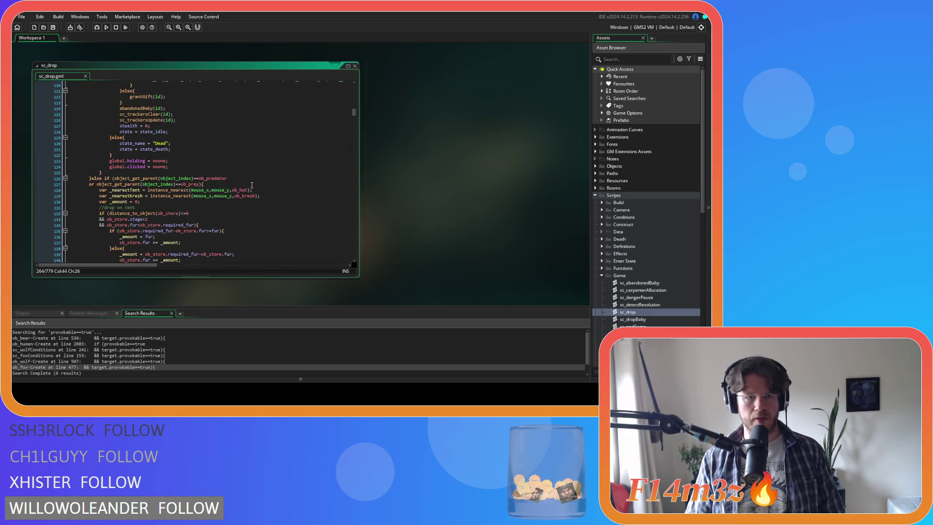
scroll(up, 3)
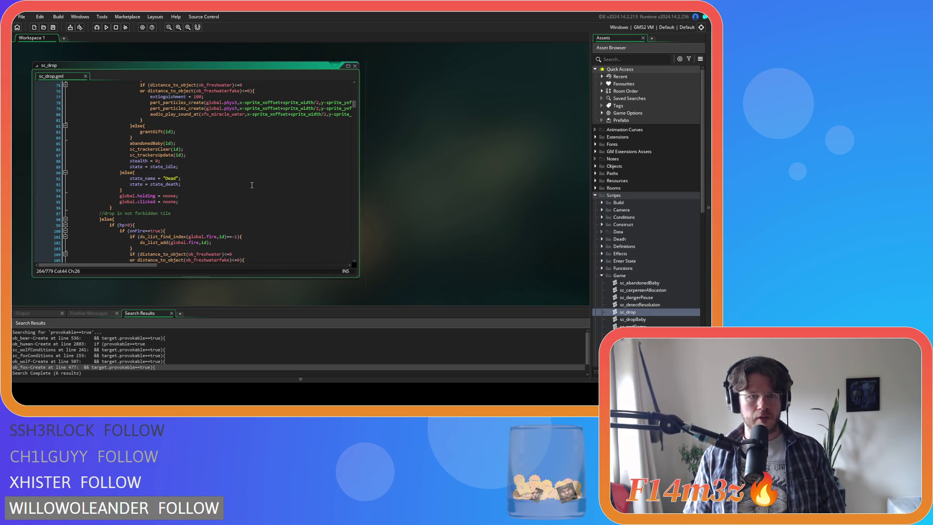
scroll(down, 3)
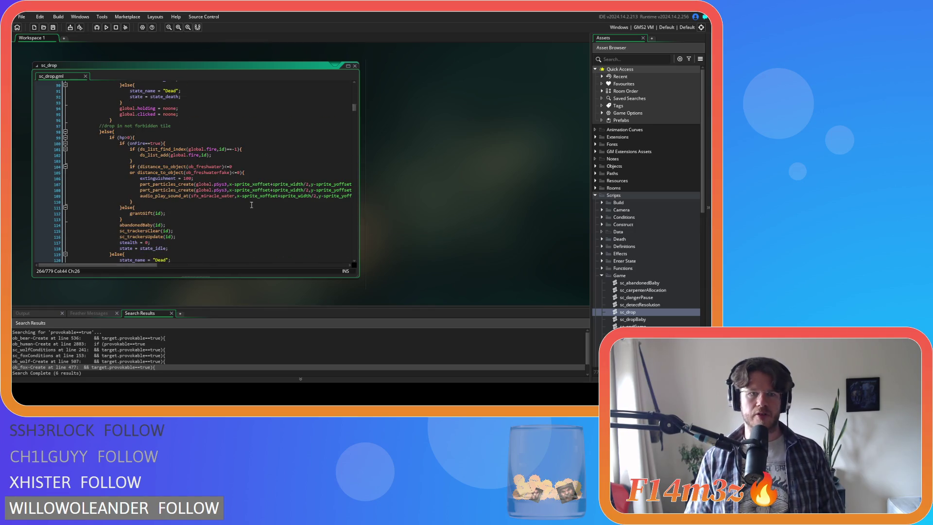
scroll(up, 3)
scroll(up, 3)
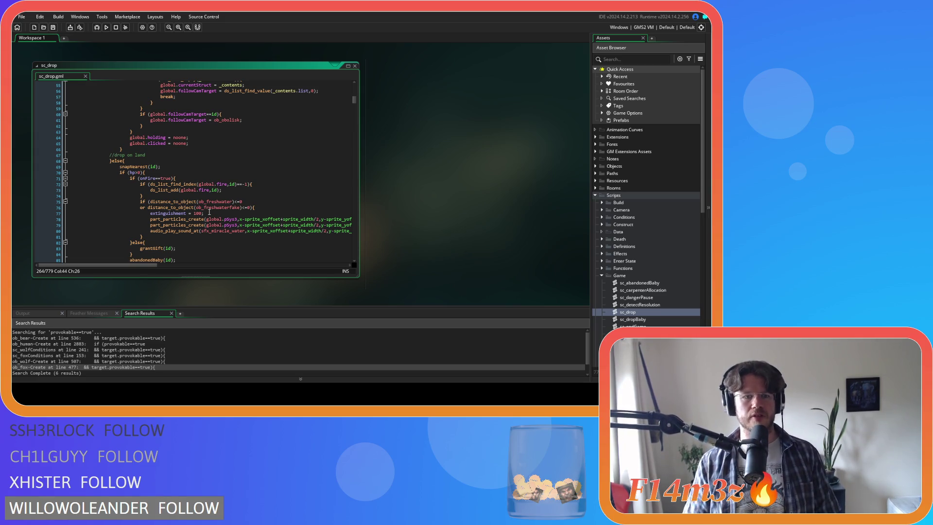
mouse_move(257, 231)
mouse_move(214, 219)
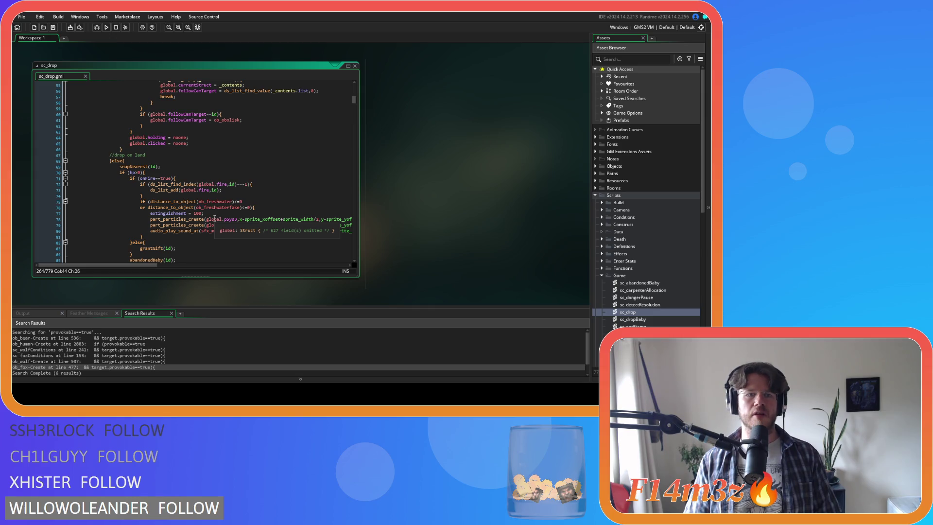
scroll(down, 3)
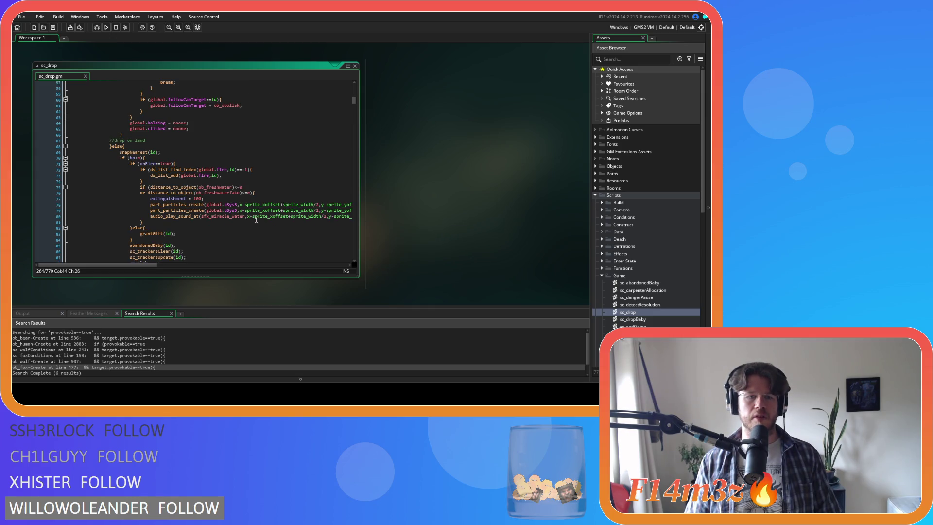
scroll(down, 3)
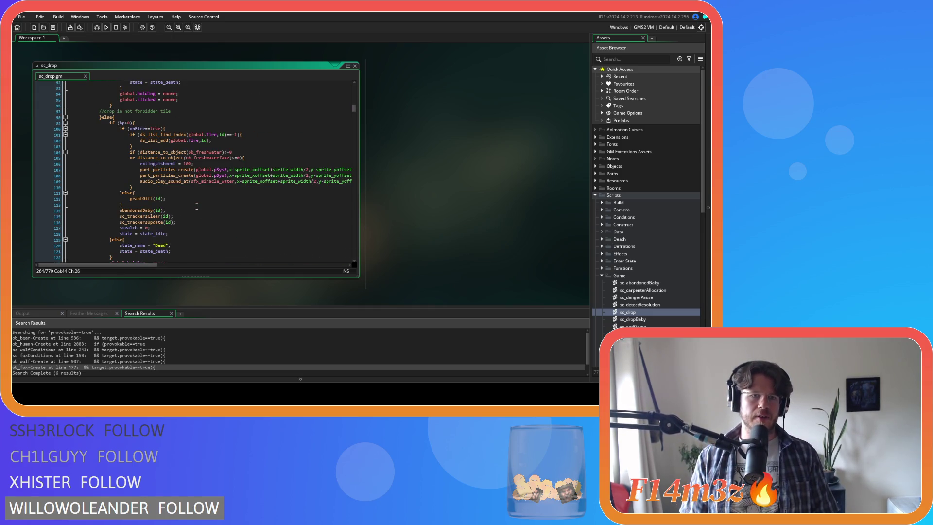
scroll(down, 3)
scroll(up, 3)
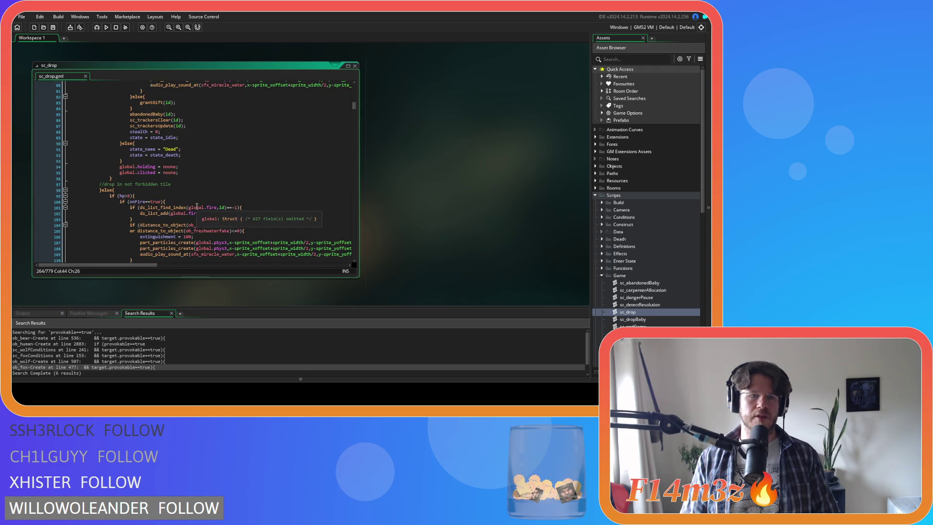
scroll(down, 3)
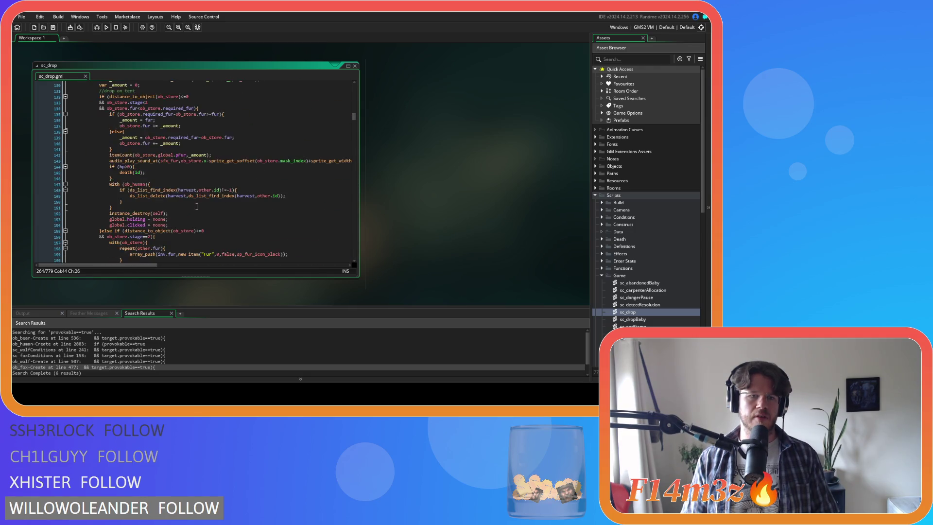
scroll(down, 3)
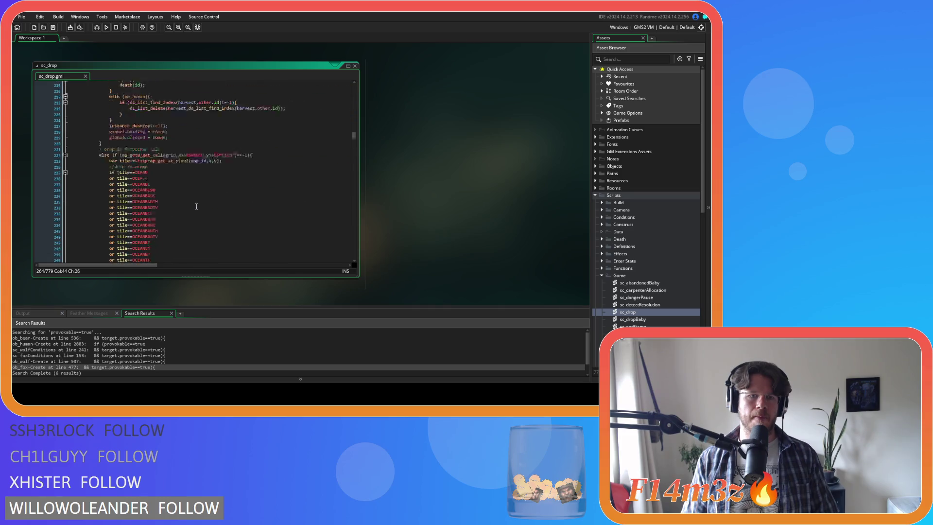
scroll(down, 3)
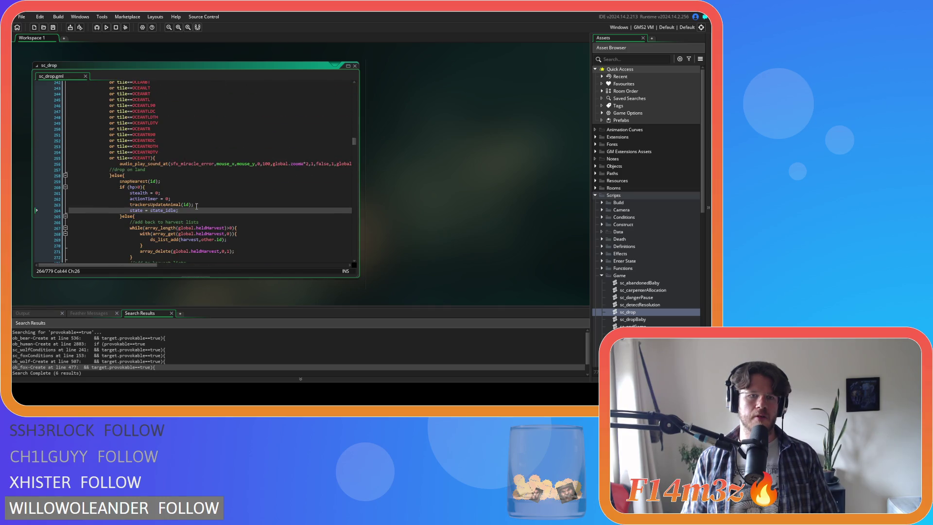
scroll(down, 3)
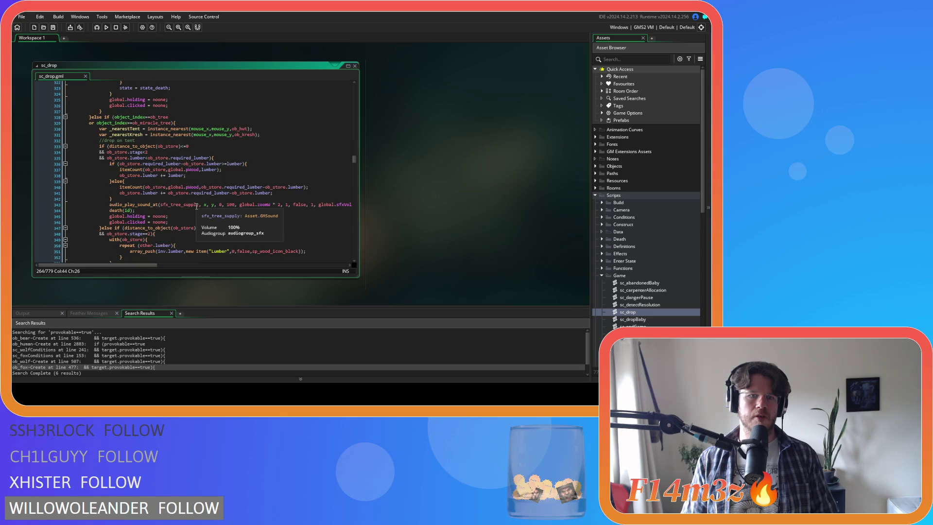
scroll(up, 3)
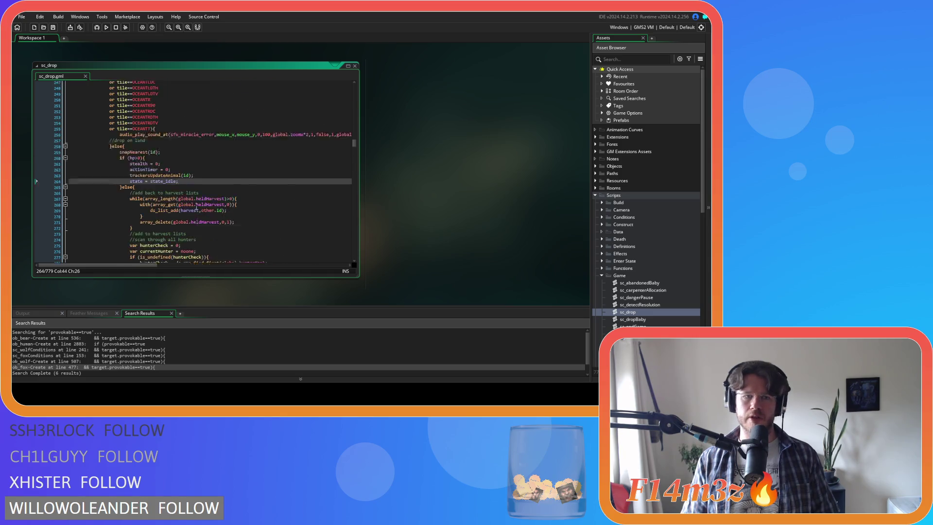
scroll(up, 3)
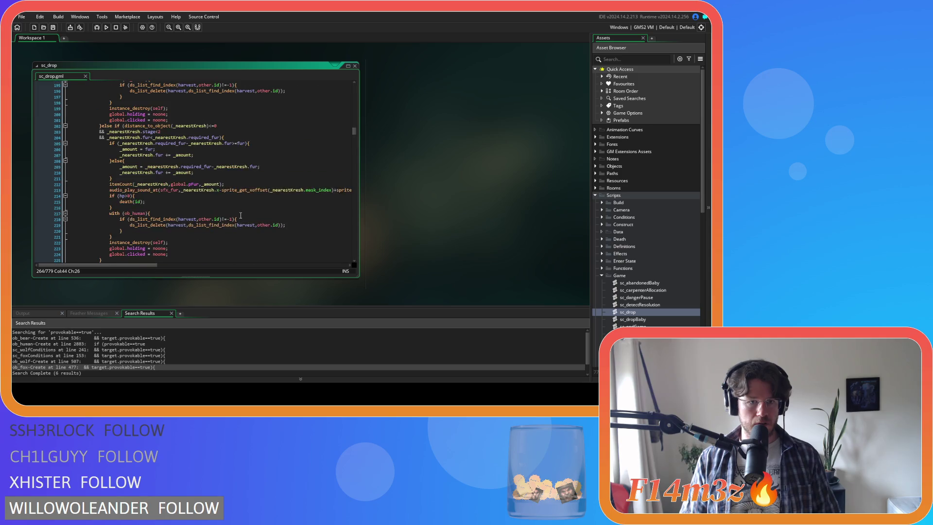
scroll(up, 3)
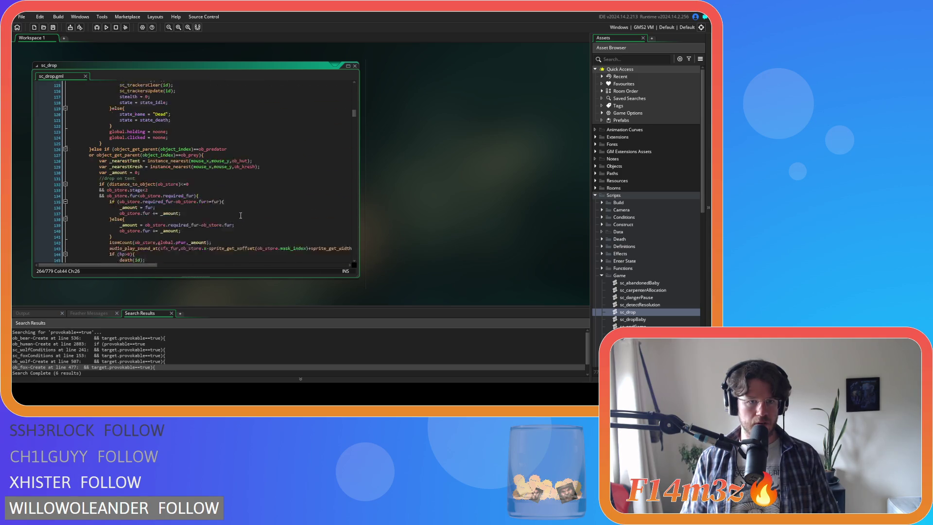
scroll(down, 3)
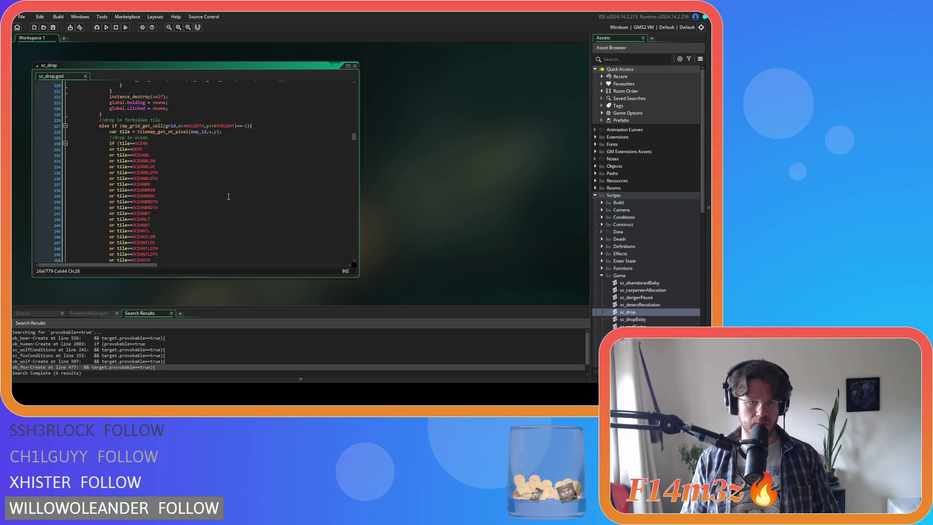
scroll(down, 3)
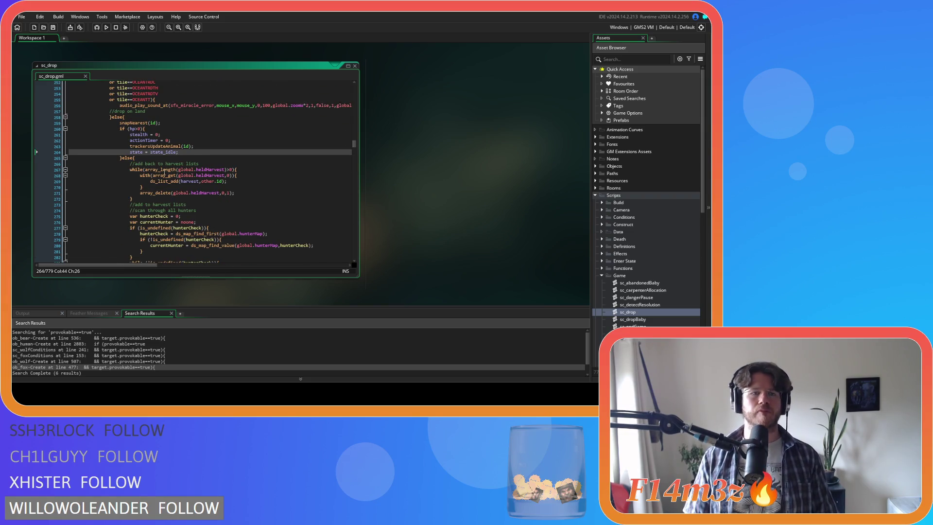
Step: Add an if (onFire==true){ } check after actionTimer = 0 and paste the freshwater extinguishing code inside
click(211, 141)
key(Return)
text(if ()
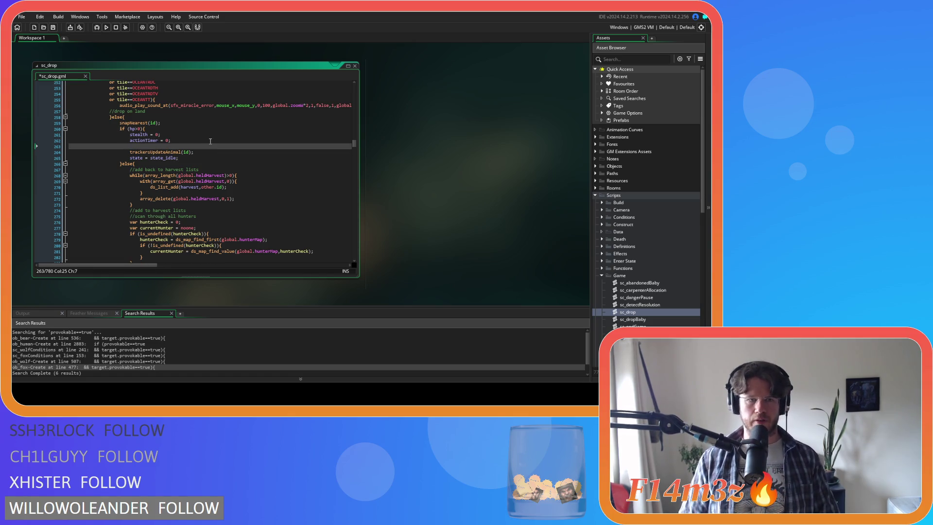
text(onFire==)
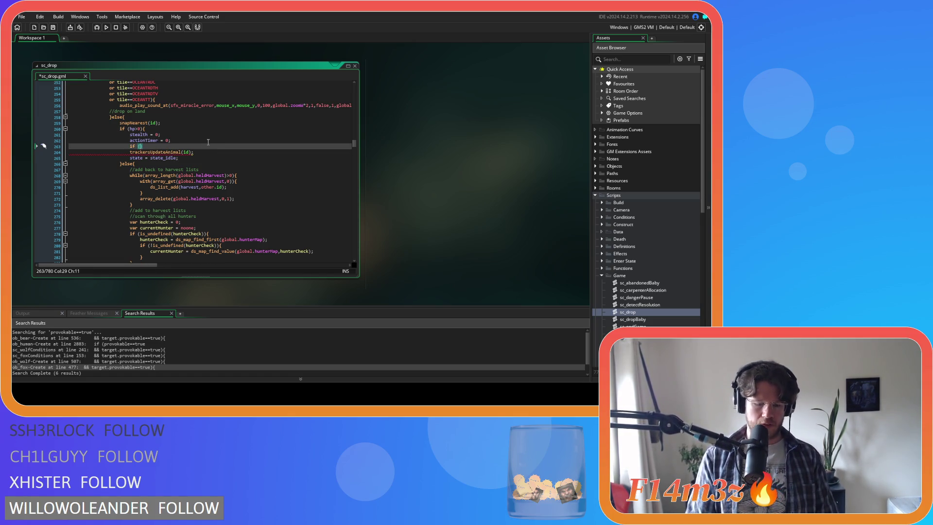
text(true))
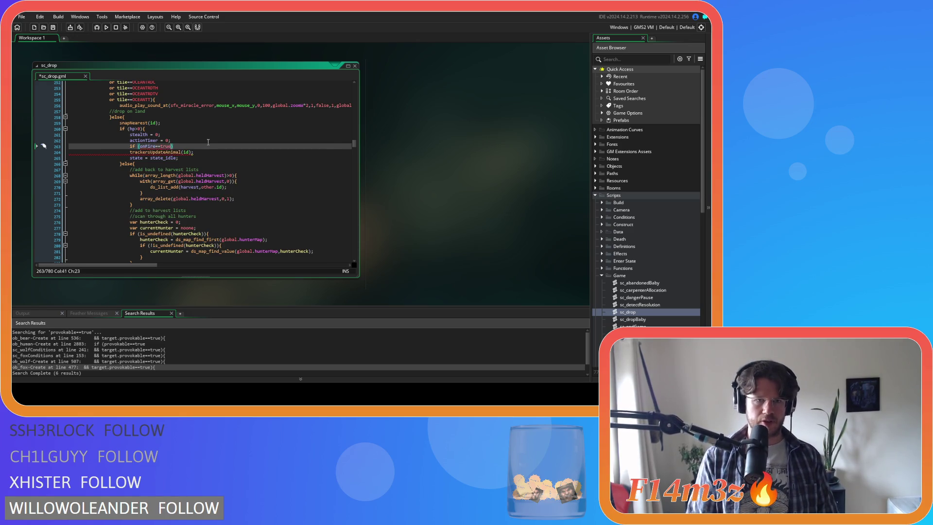
text({)
key(Return)
key(Return)
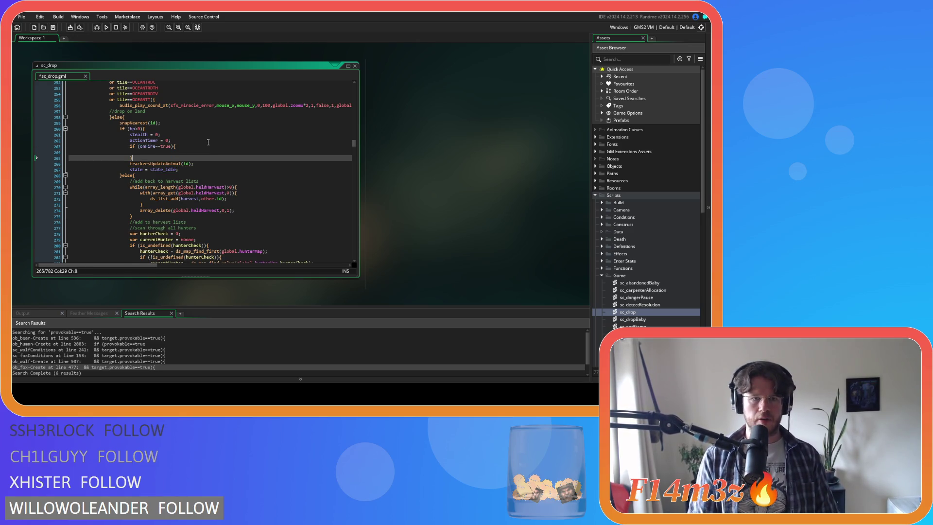
key(Up)
key(ctrl+v)
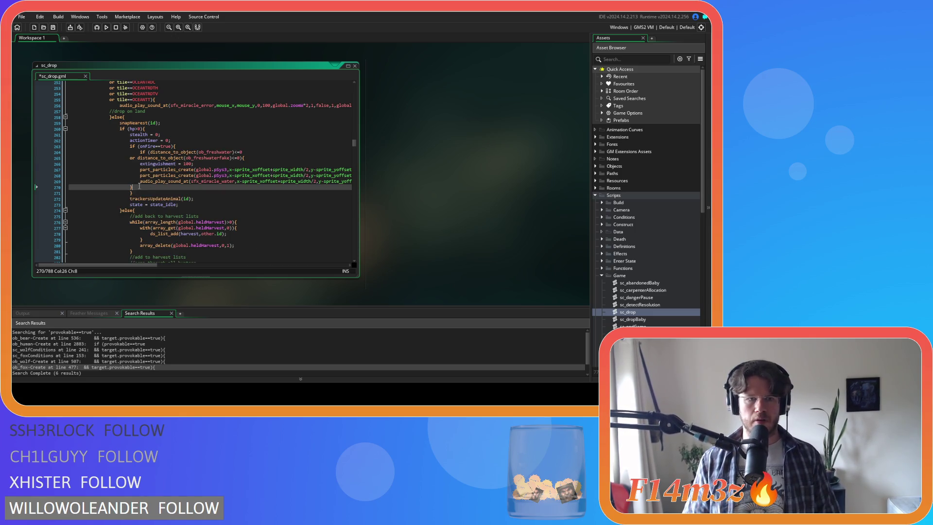
Step: Indent the pasted extinguishing lines one level, save sc_drop, and select the whole onFire block
drag(139, 186, 111, 158)
key(Tab)
click(141, 193)
click(224, 176)
key(ctrl+s)
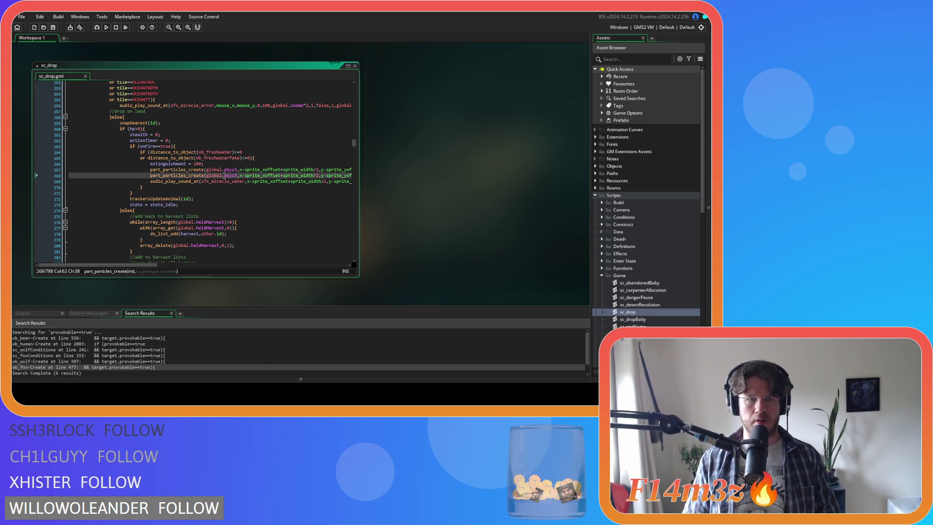
click(256, 158)
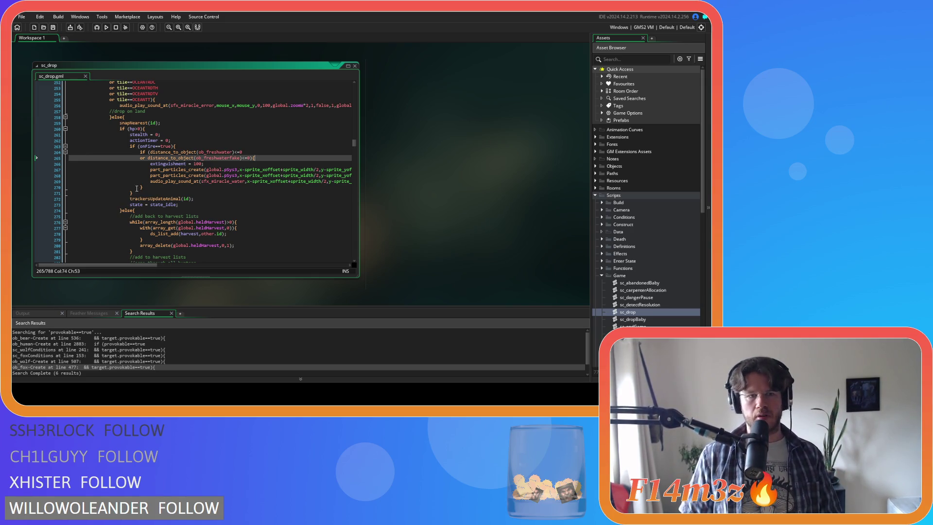
drag(137, 192, 130, 146)
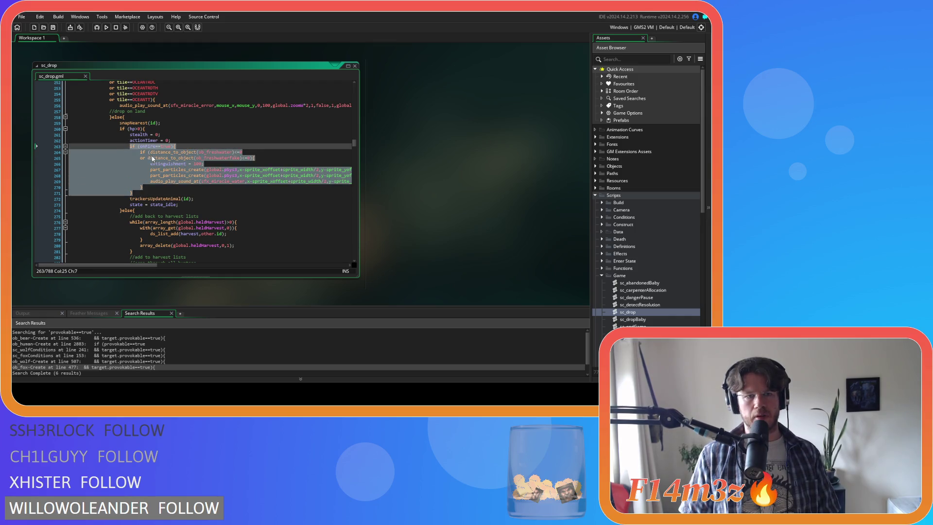
scroll(down, 3)
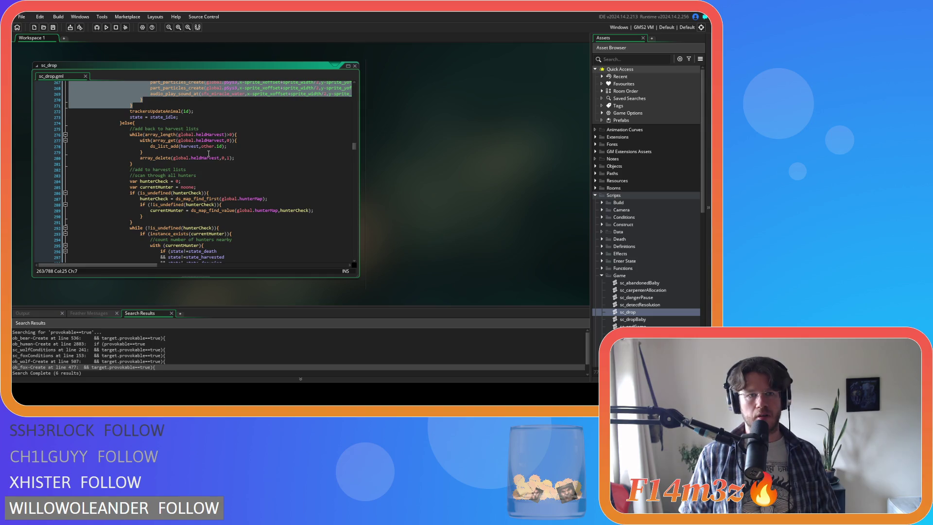
scroll(up, 3)
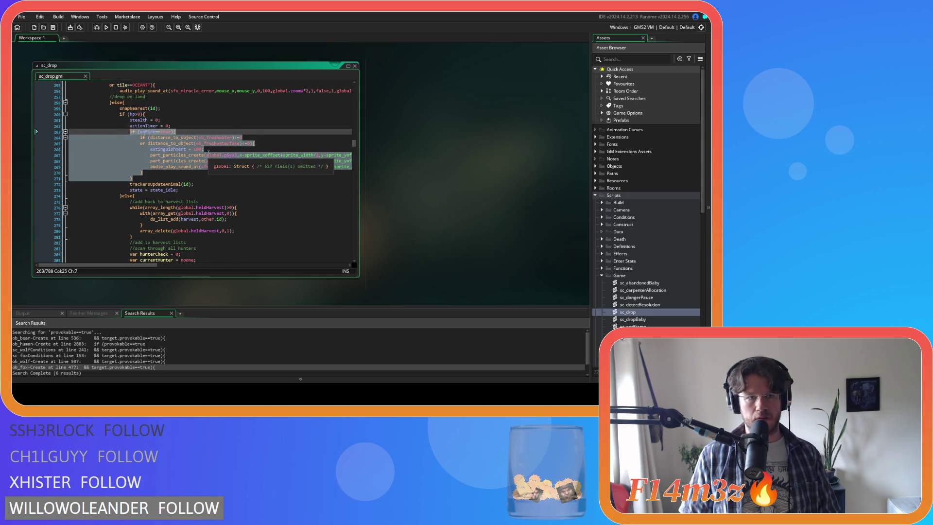
scroll(down, 3)
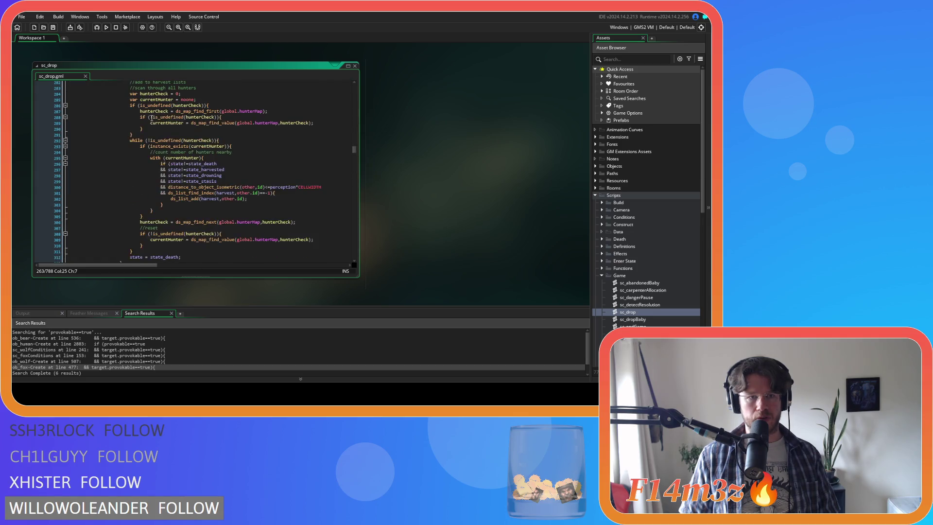
scroll(down, 3)
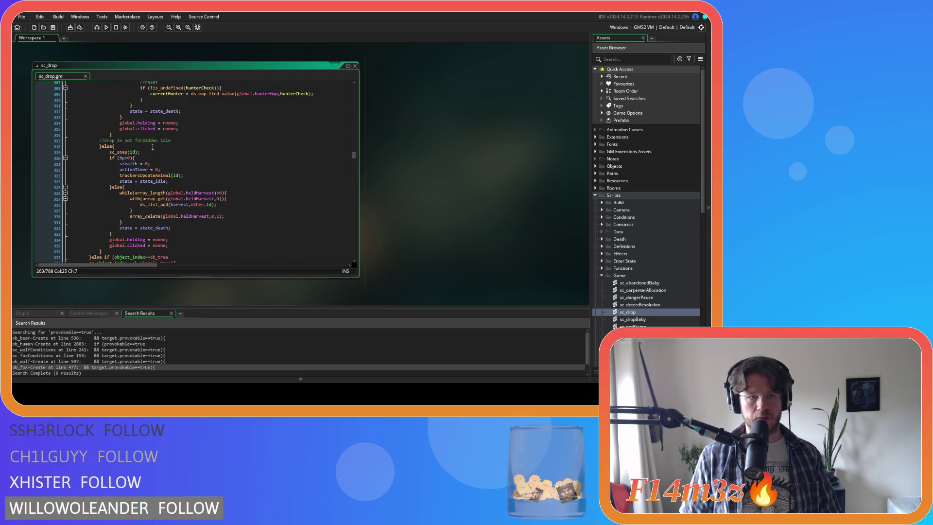
scroll(up, 3)
scroll(up, 3)
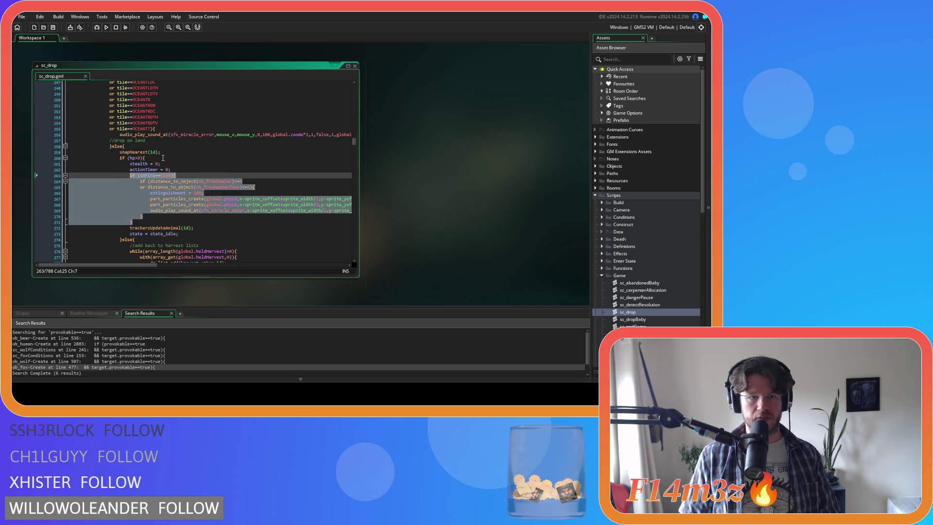
scroll(down, 3)
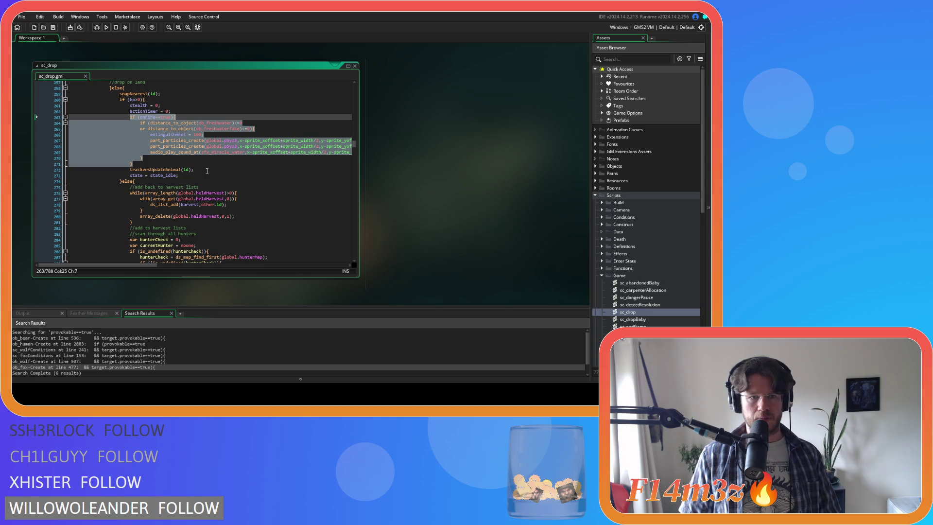
scroll(down, 3)
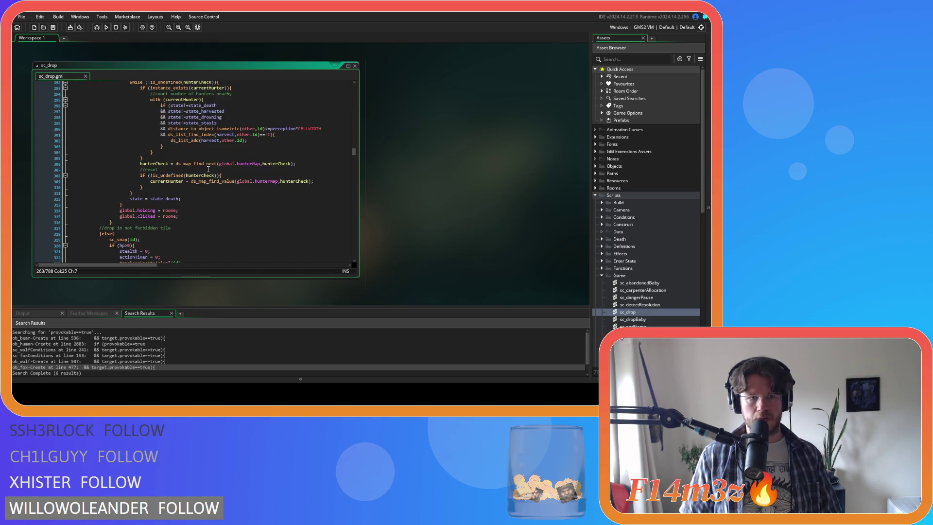
scroll(down, 3)
scroll(down, 3)
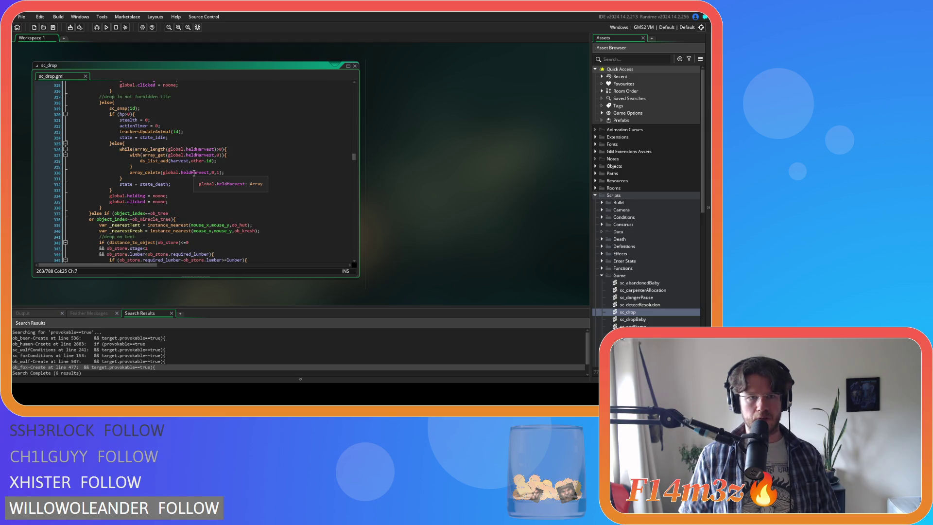
scroll(up, 3)
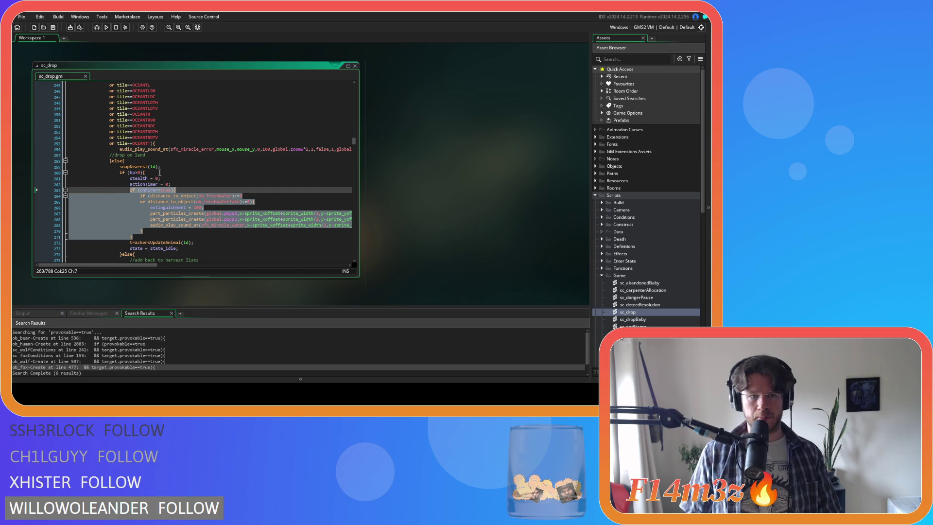
mouse_move(141, 167)
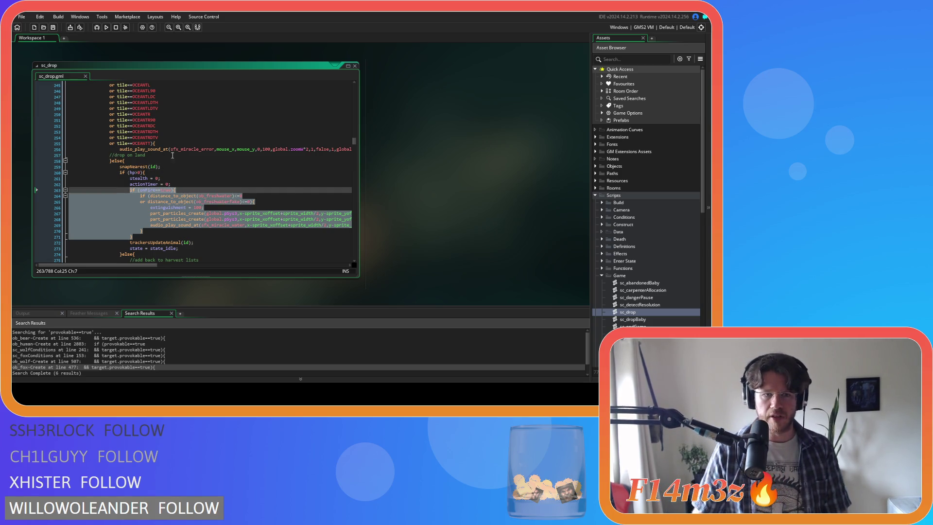
scroll(down, 3)
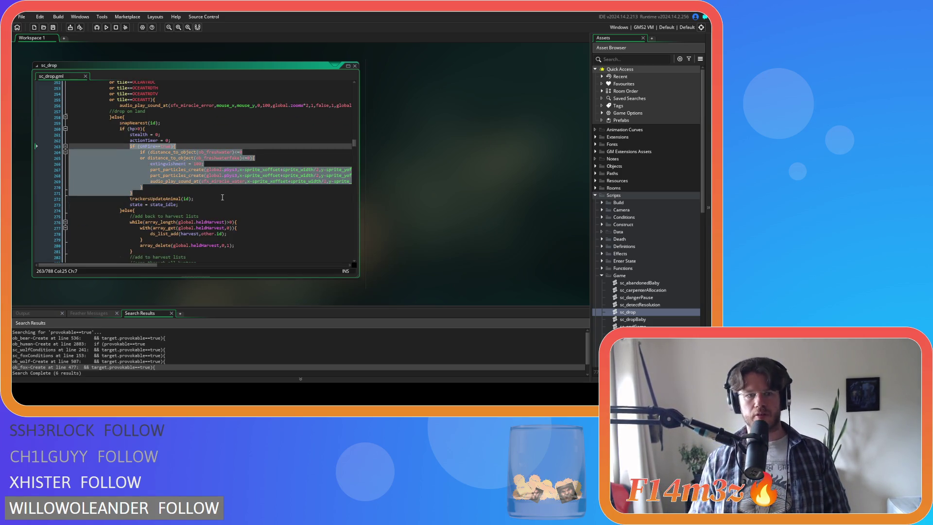
scroll(up, 3)
scroll(up, 3)
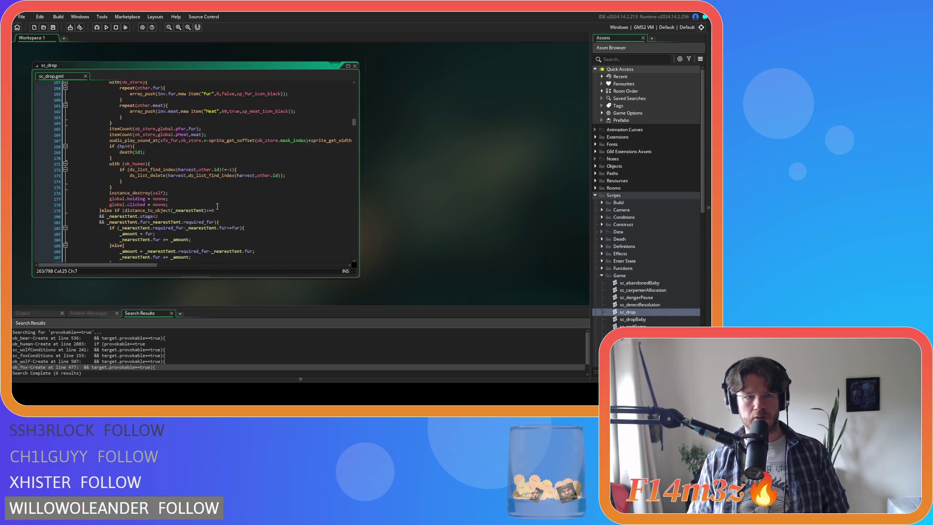
scroll(up, 3)
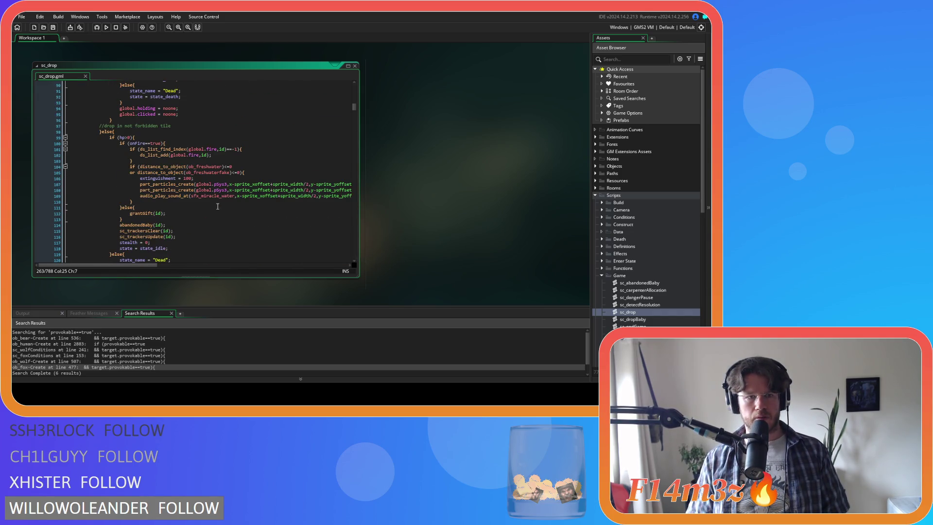
scroll(up, 3)
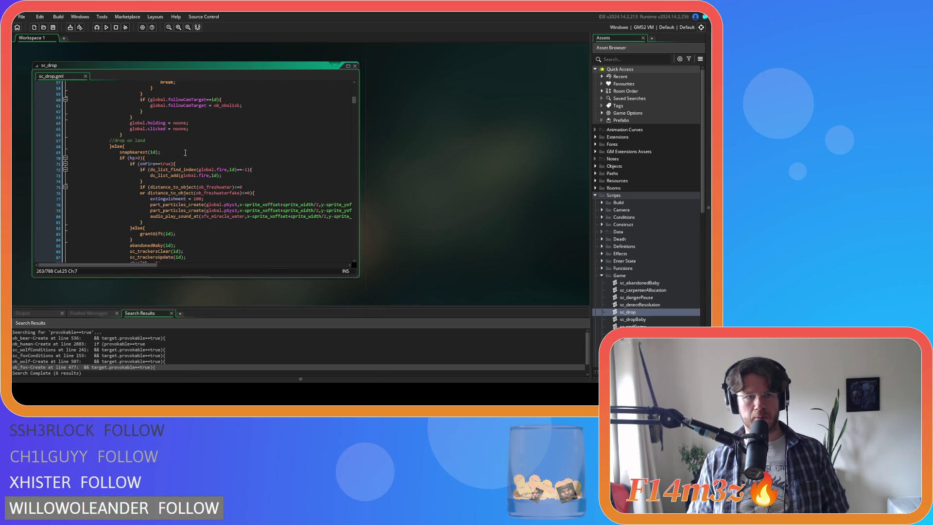
mouse_move(240, 192)
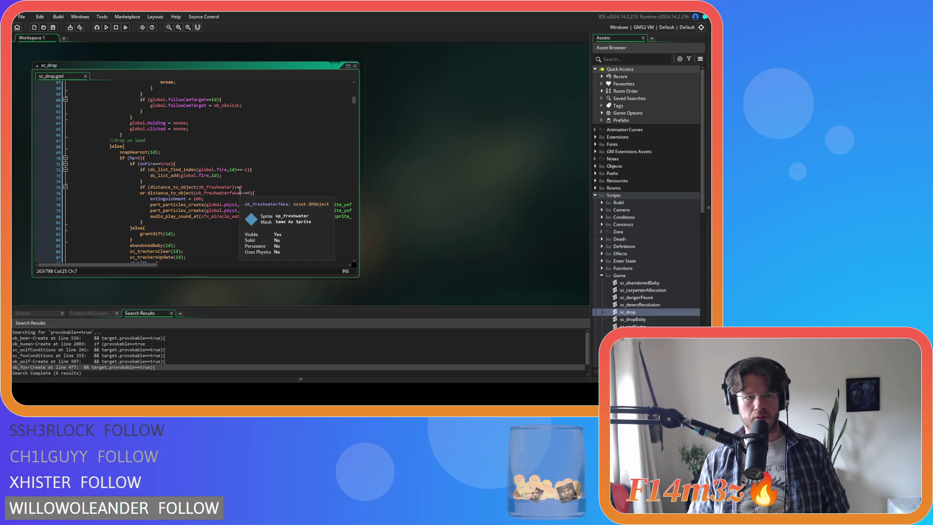
scroll(up, 3)
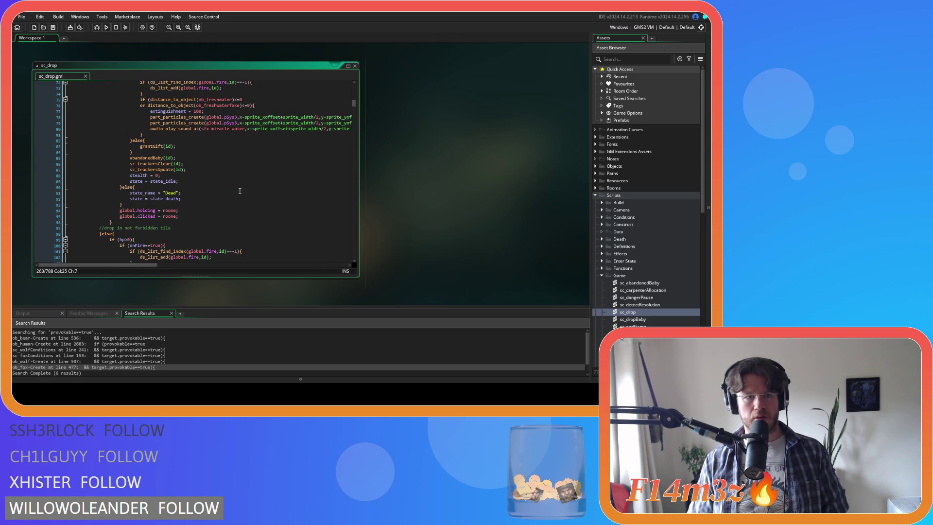
scroll(down, 3)
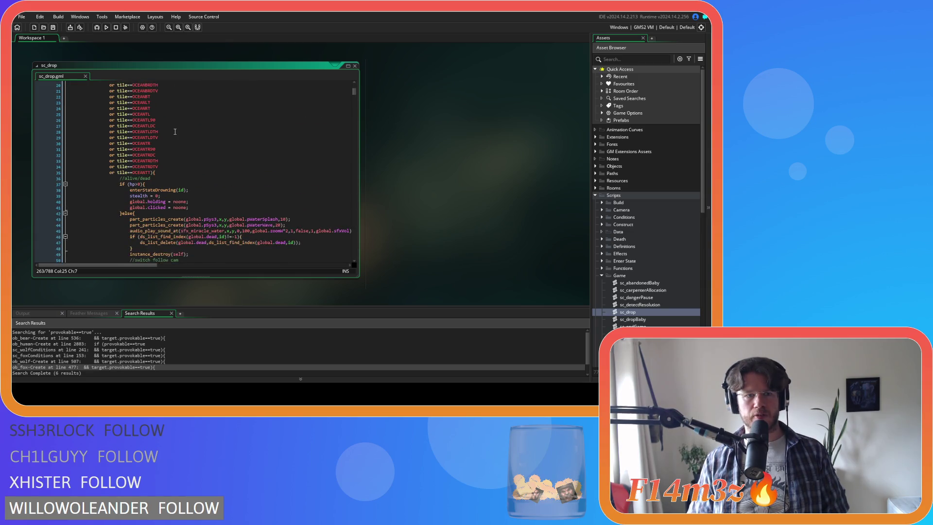
scroll(down, 3)
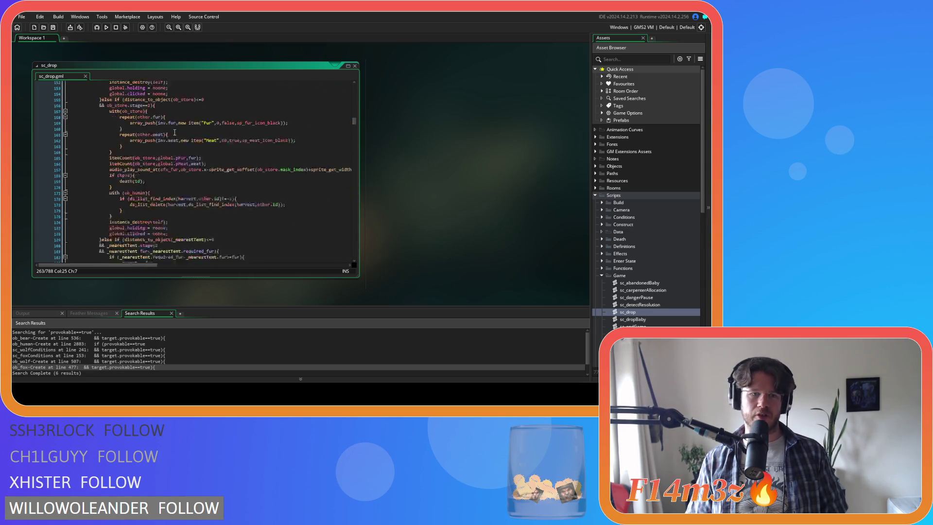
scroll(down, 3)
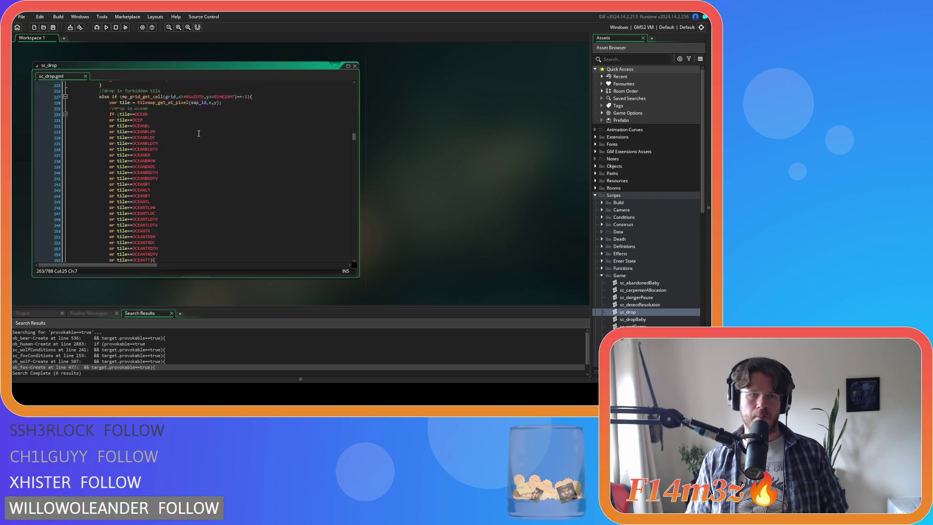
scroll(down, 3)
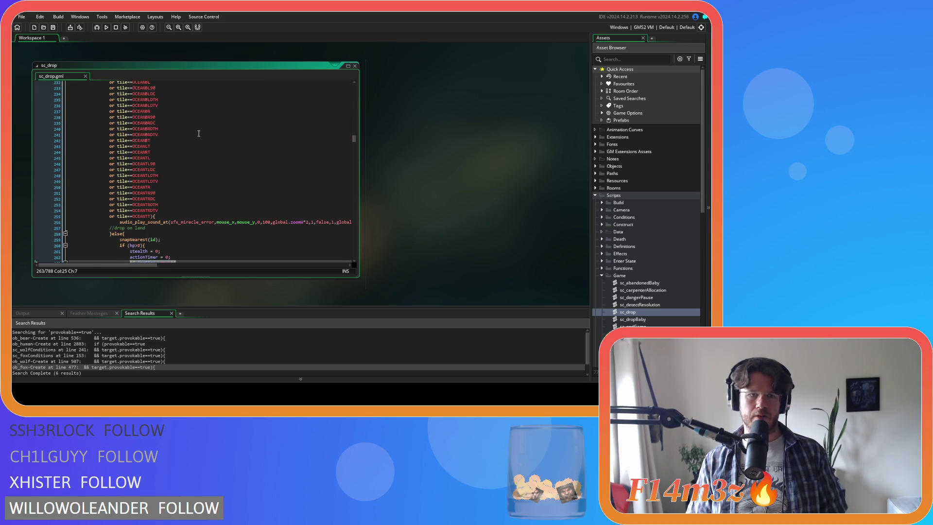
right_click(167, 208)
Step: Copy the selected onFire freshwater-extinguish block from the first land-drop branch
key(Escape)
scroll(down, 3)
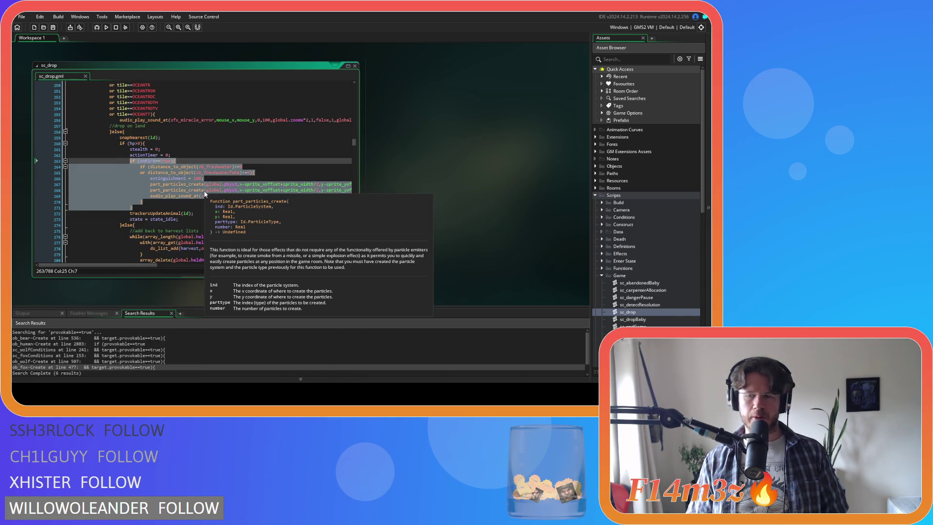
right_click(151, 184)
click(175, 196)
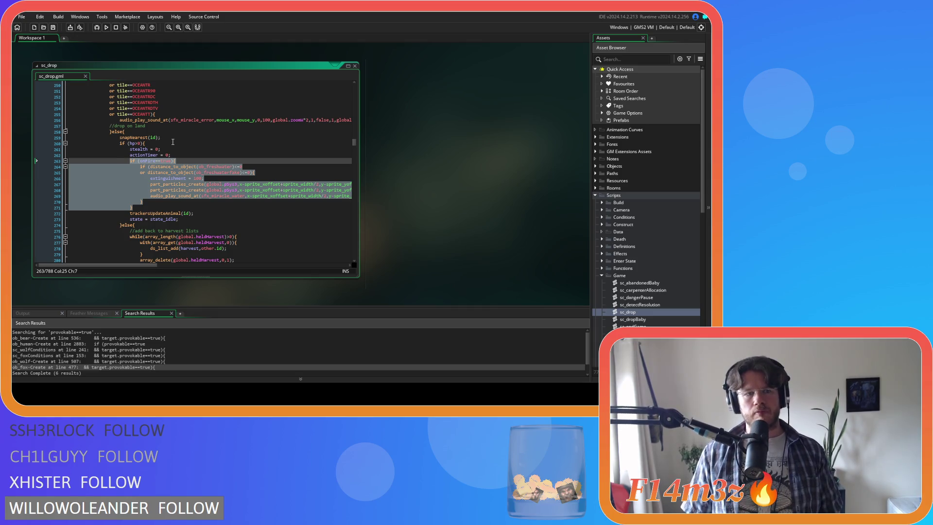
Step: Paste the onFire block after actionTimer = 0 in the second branch, unindent lines 324–331, and save sc_drop
scroll(down, 3)
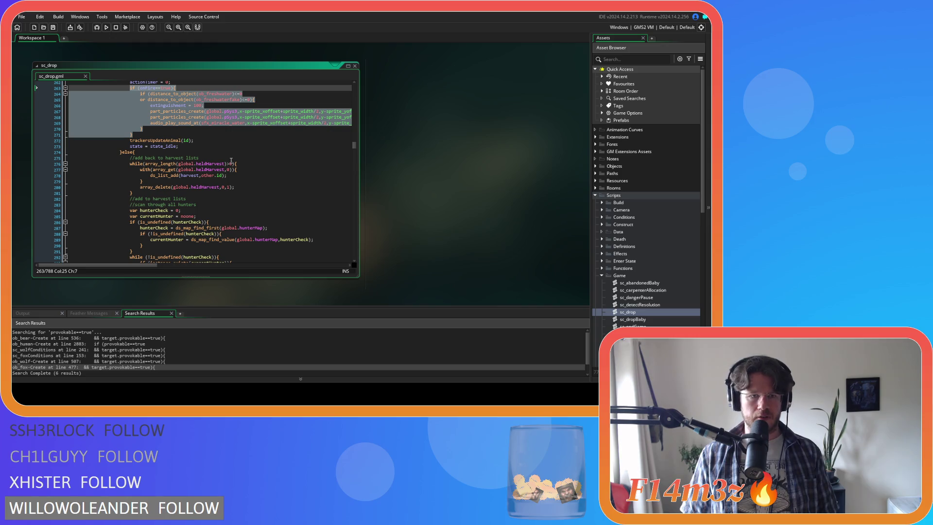
scroll(down, 3)
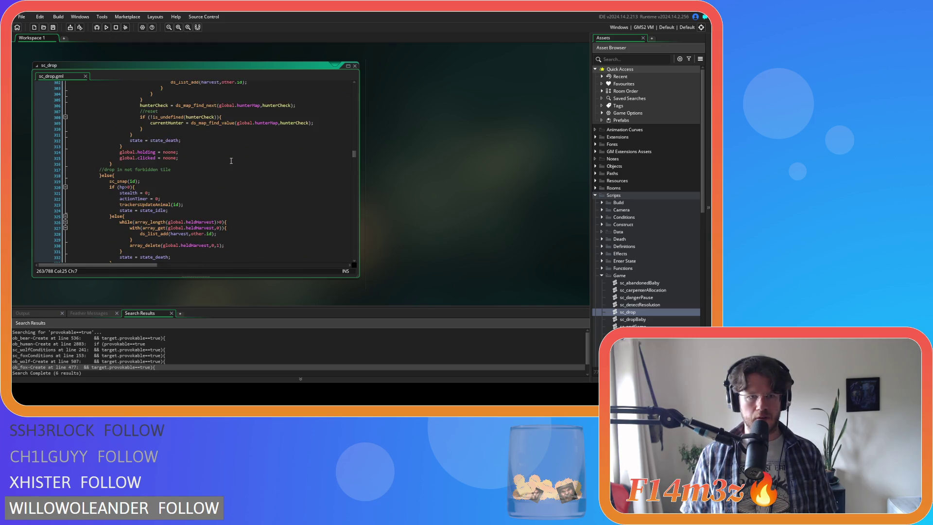
scroll(down, 3)
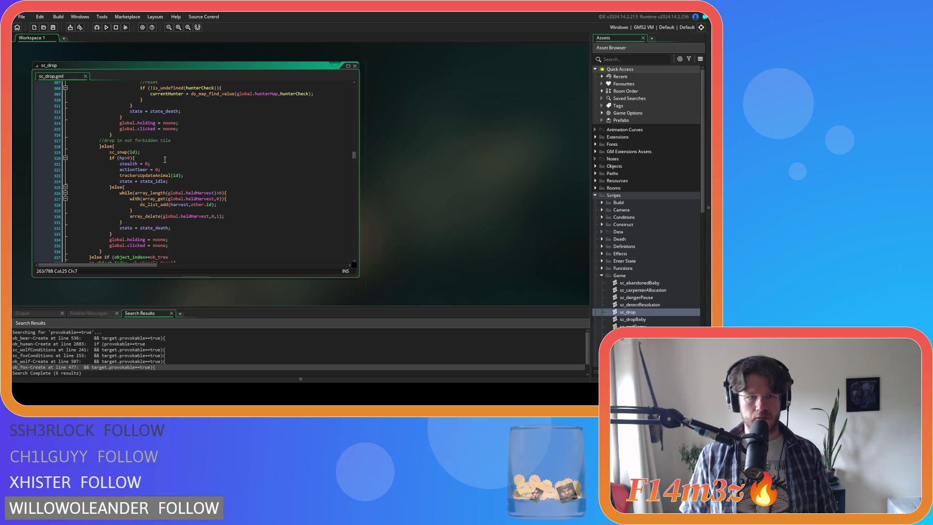
click(182, 166)
click(208, 172)
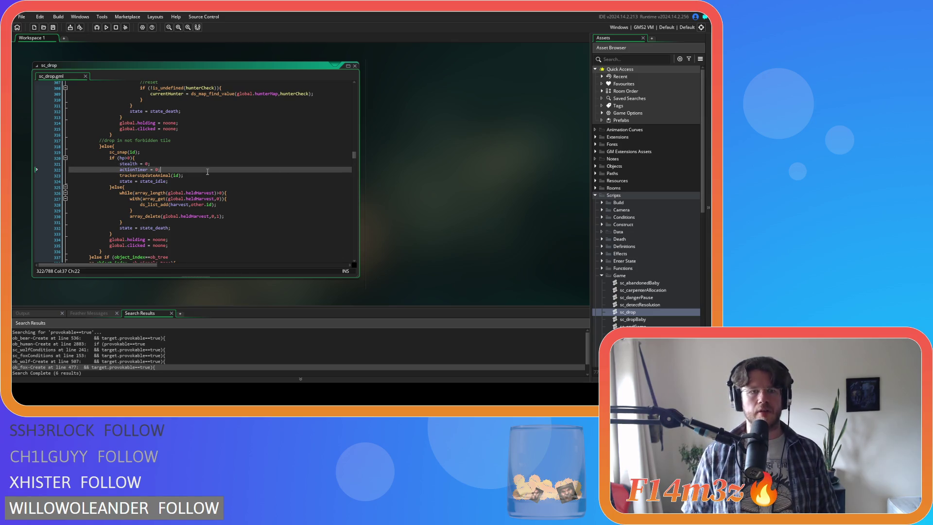
key(ctrl+v)
drag(146, 222, 84, 182)
key(shift+Tab)
key(ctrl+s)
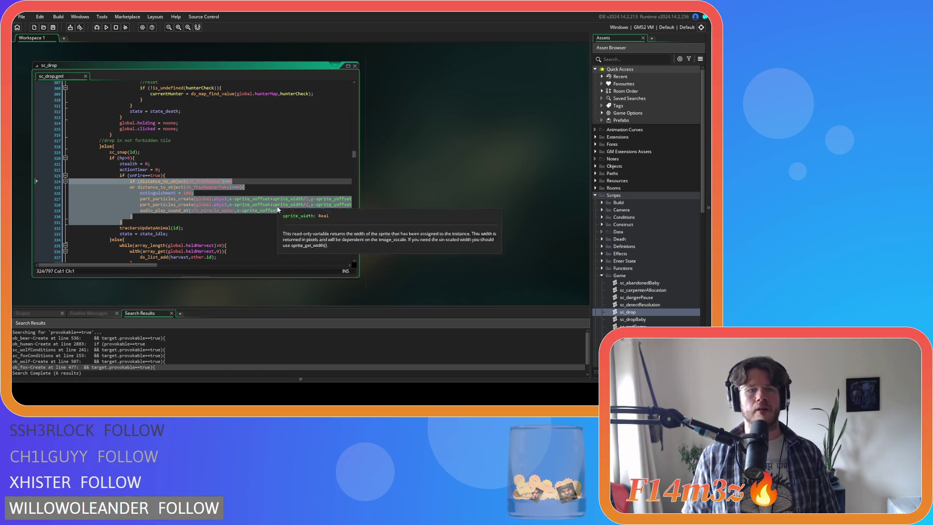
click(277, 205)
drag(355, 157, 355, 155)
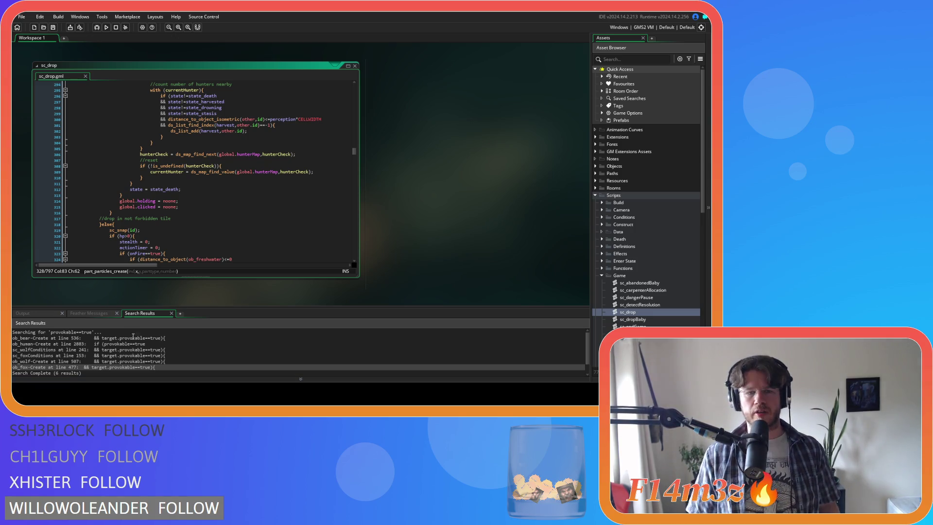
Step: Collapse the Game and Scripts folders in the Asset Browser and expand the Objects folder
click(259, 201)
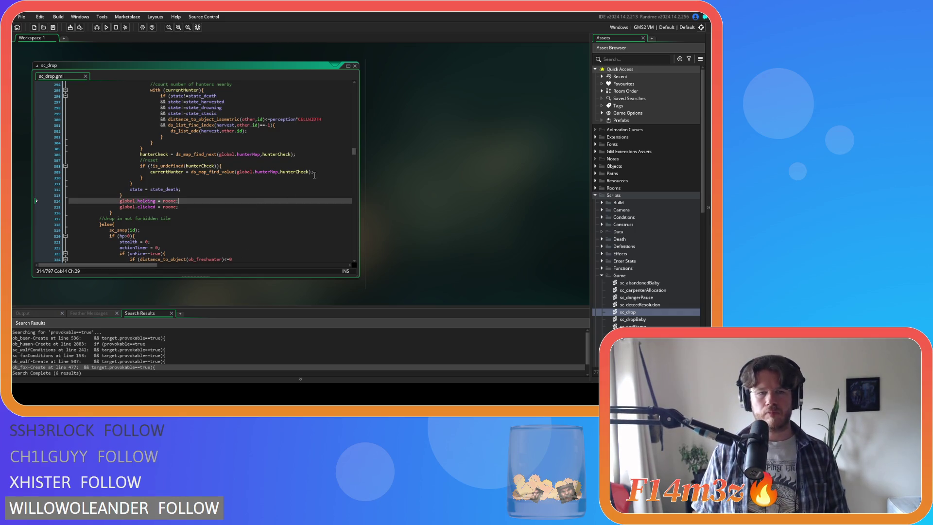
click(603, 275)
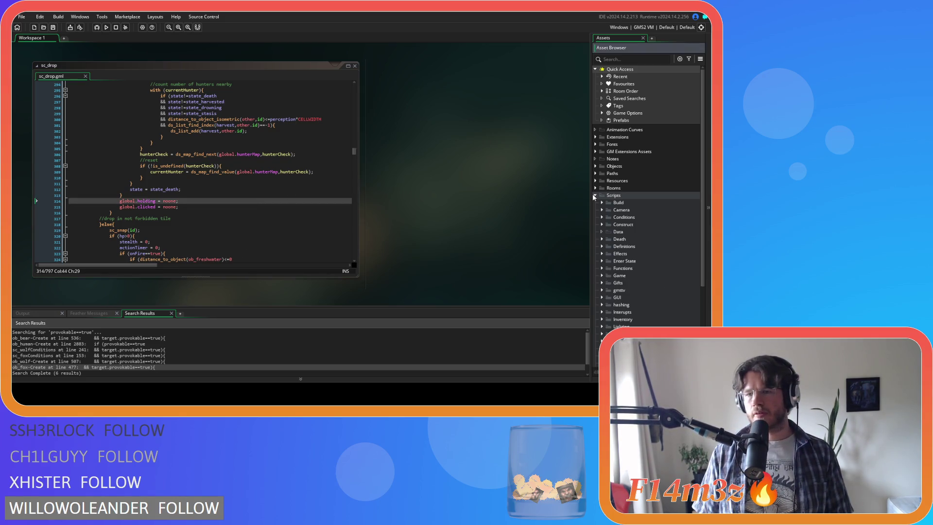
click(596, 195)
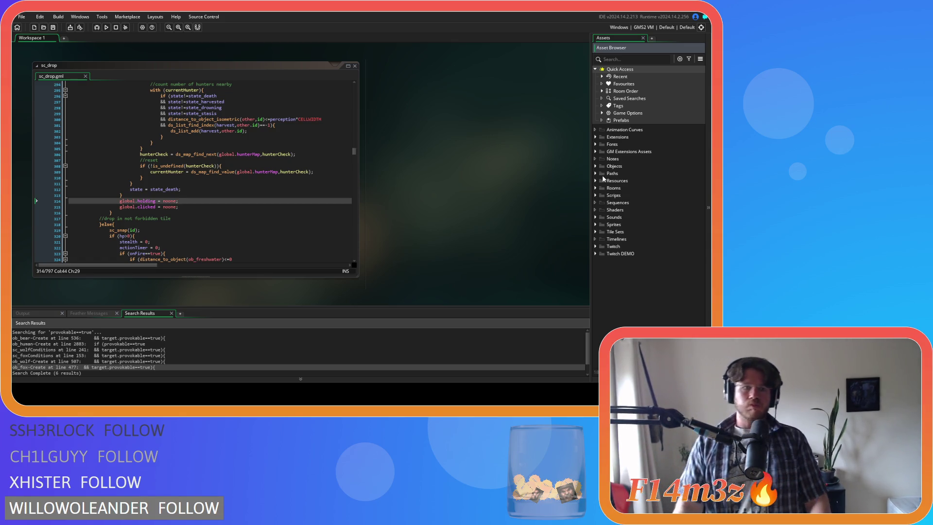
click(340, 171)
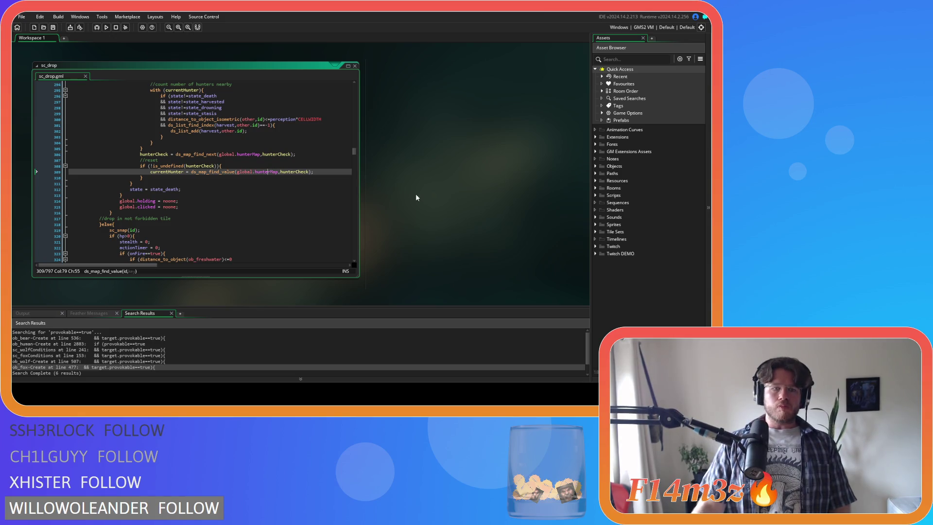
click(595, 165)
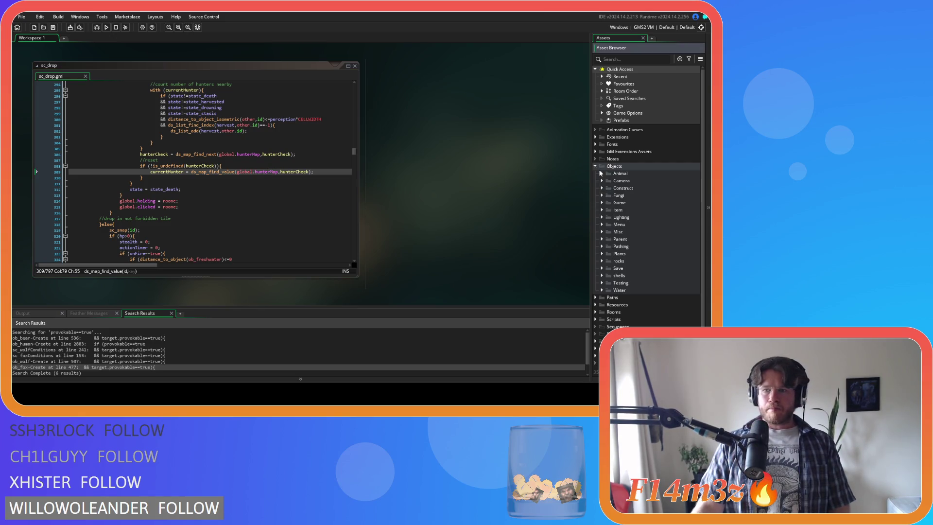
Step: Open ob_human from the Objects > Animal > Human folders and focus its Create code
click(602, 173)
click(609, 180)
double_click(618, 189)
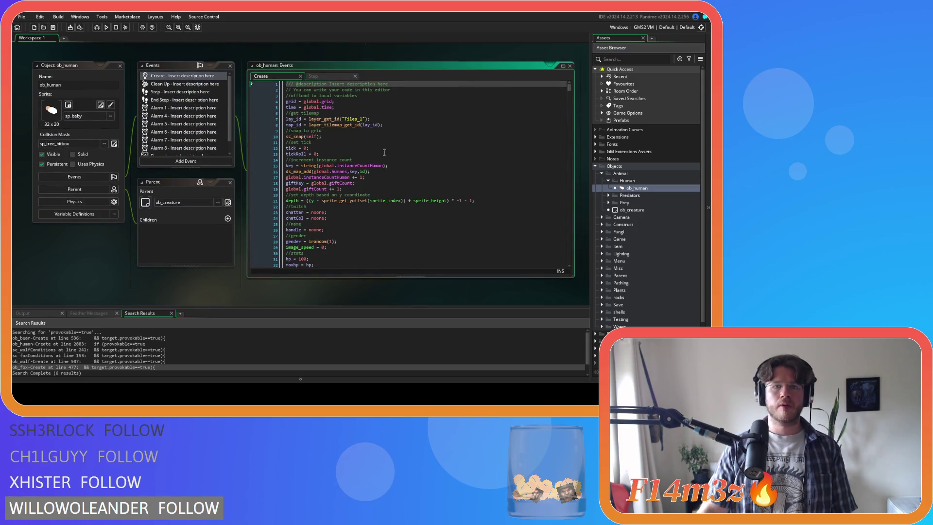
scroll(down, 3)
click(390, 163)
Step: Search the Create code for state_burn and jump to the function definition
key(ctrl+f)
text(state_burn)
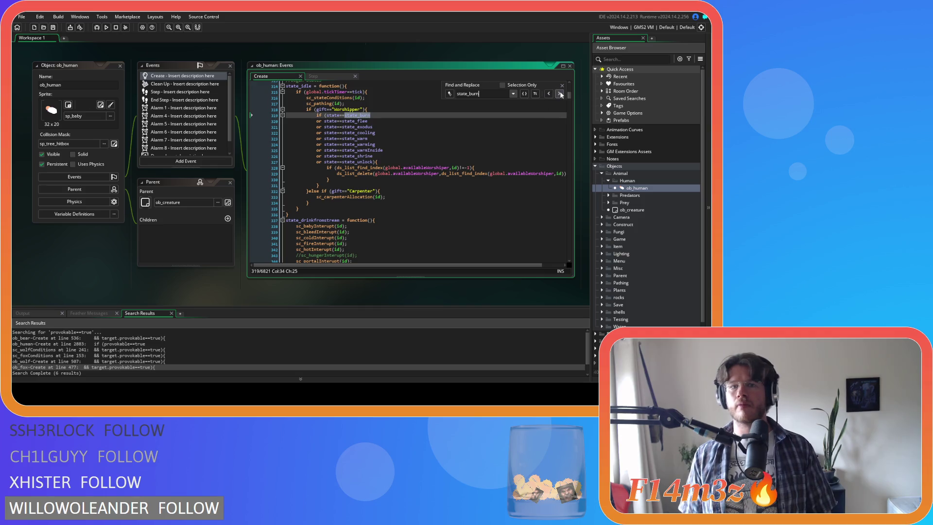
click(559, 94)
click(357, 144)
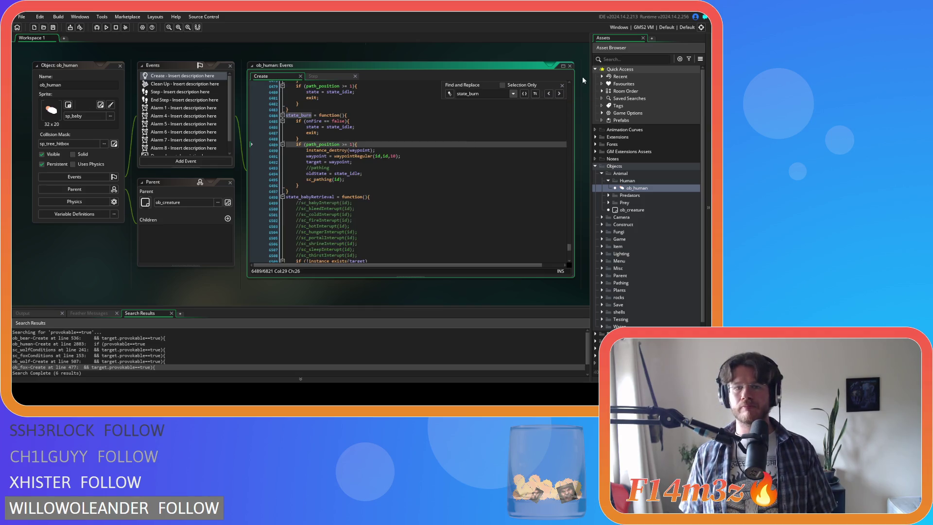
key(Escape)
Step: Rewrite state_burn's onFire condition to read if (onFire=false){
click(328, 126)
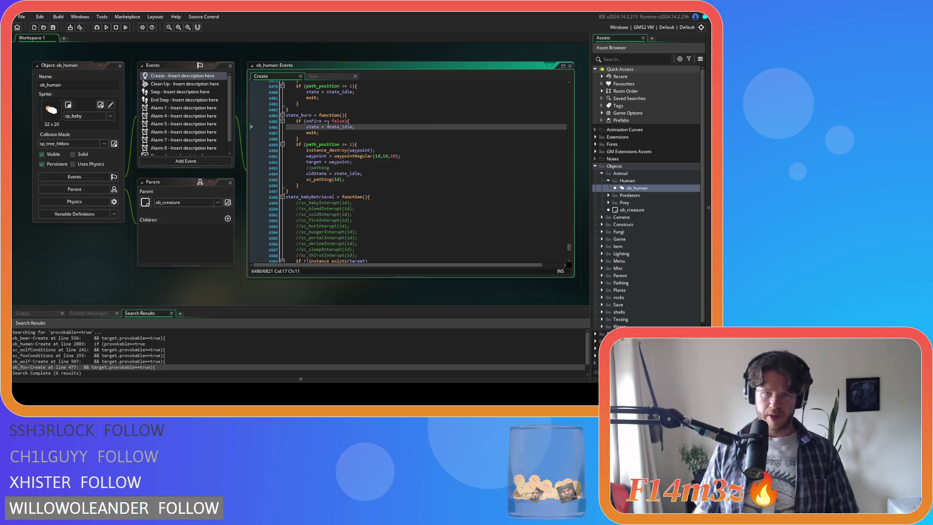
click(331, 121)
key(BackSpace)
key(BackSpace)
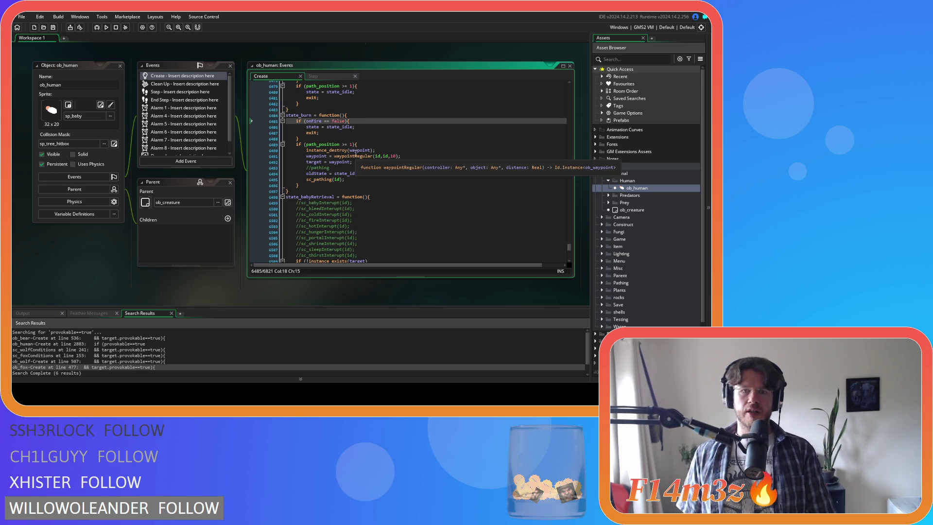
key(Left)
key(BackSpace)
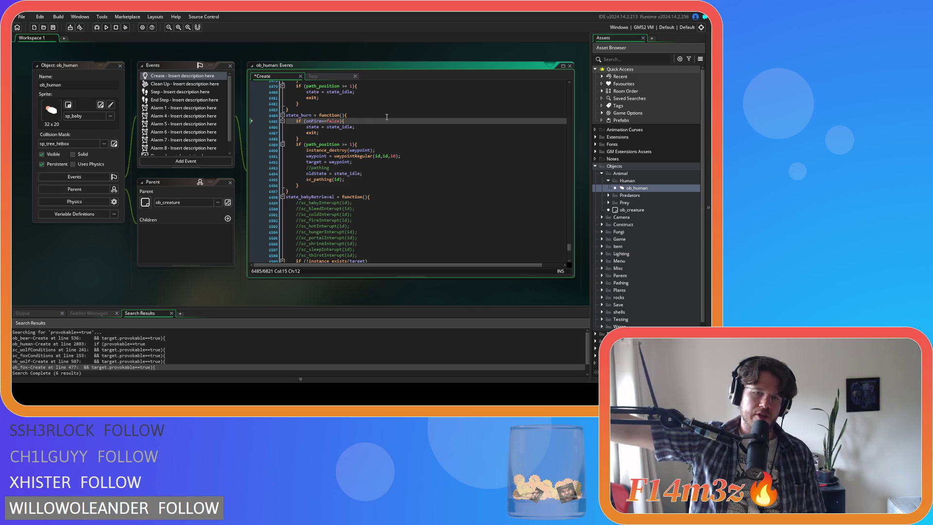
scroll(down, 3)
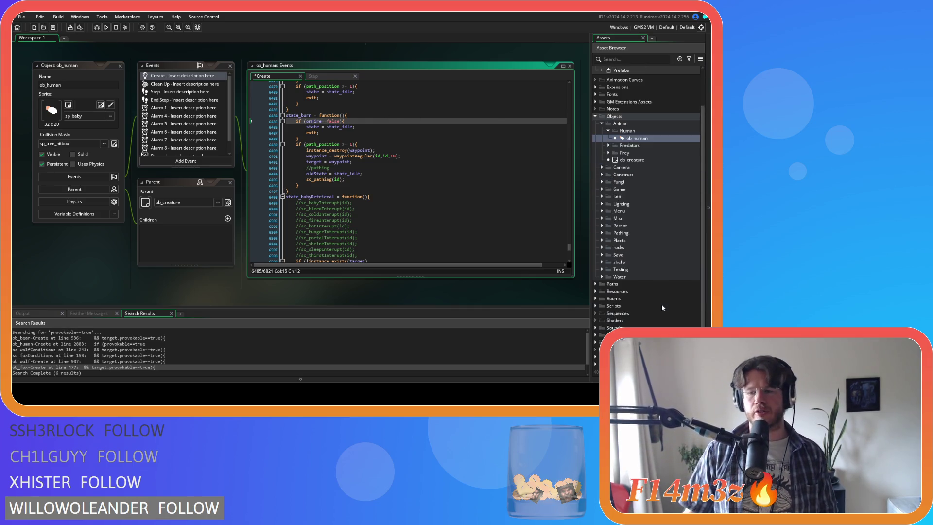
double_click(601, 306)
scroll(down, 3)
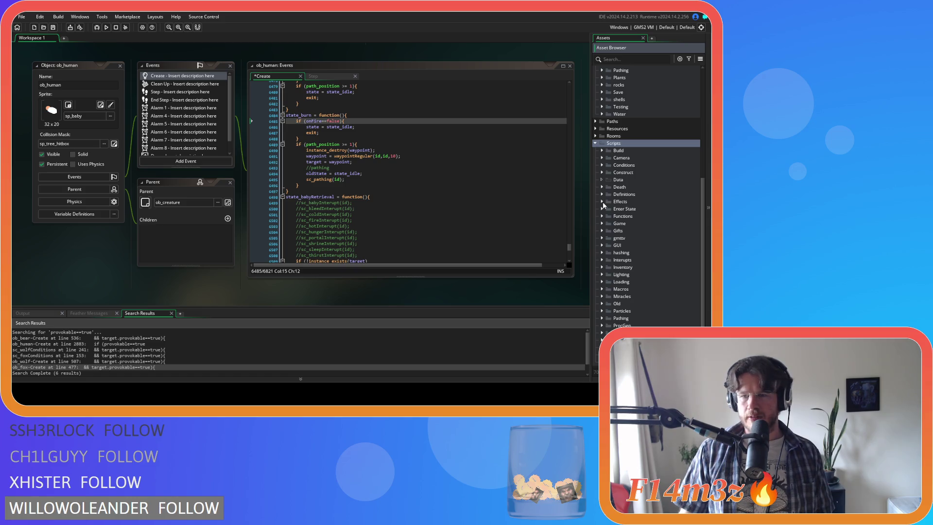
click(602, 224)
scroll(down, 3)
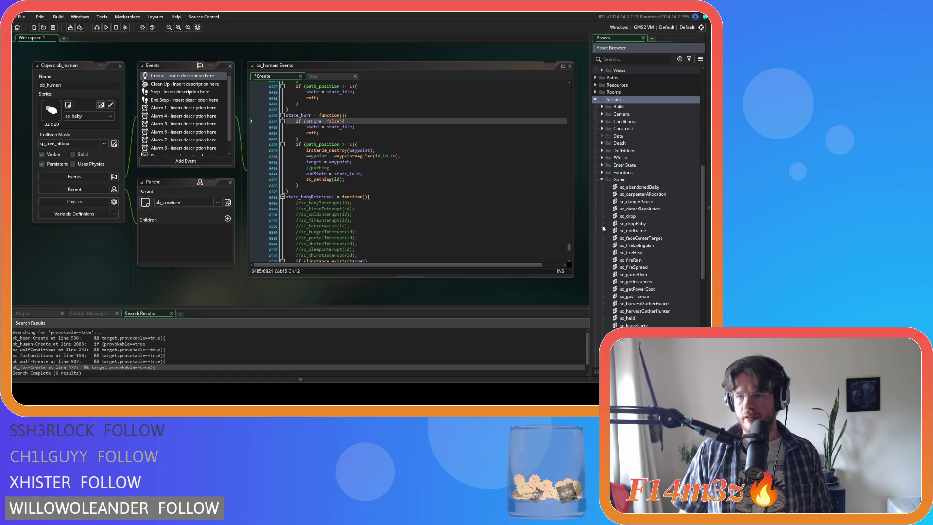
double_click(639, 246)
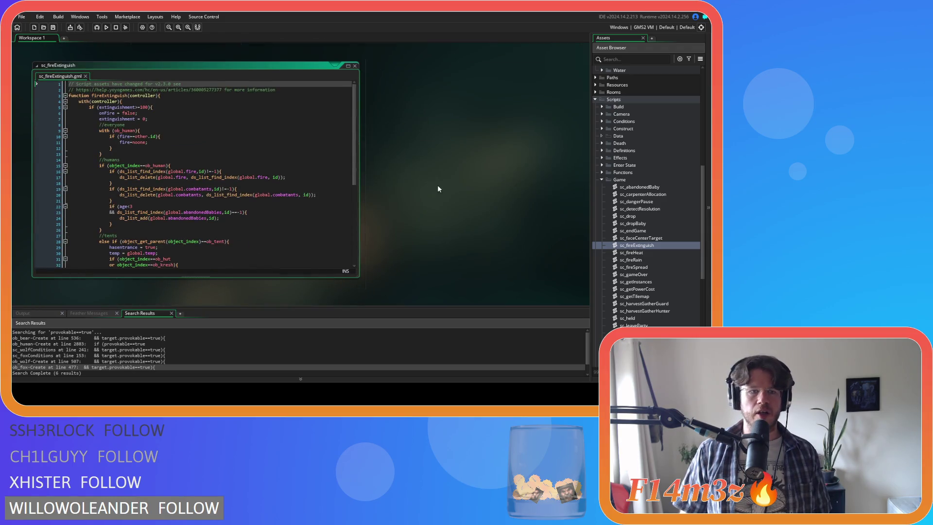
drag(354, 153, 354, 172)
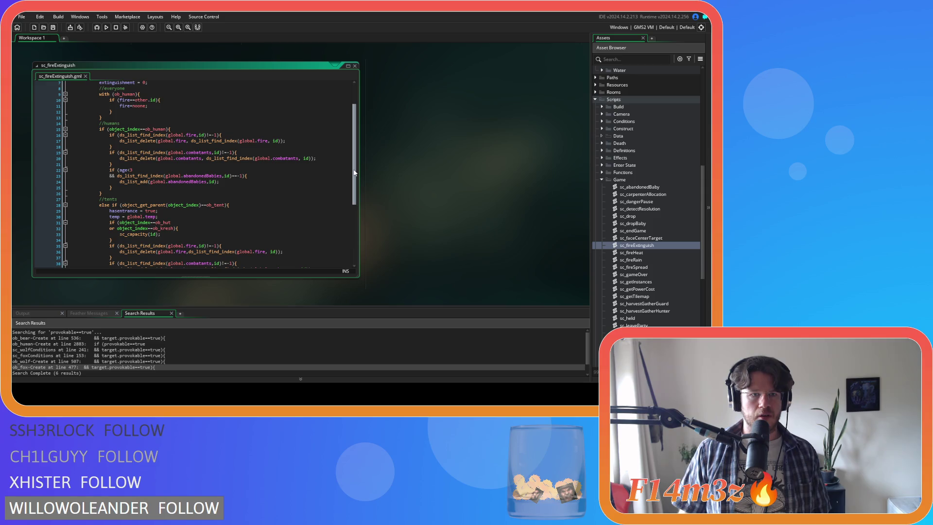
drag(355, 172, 349, 136)
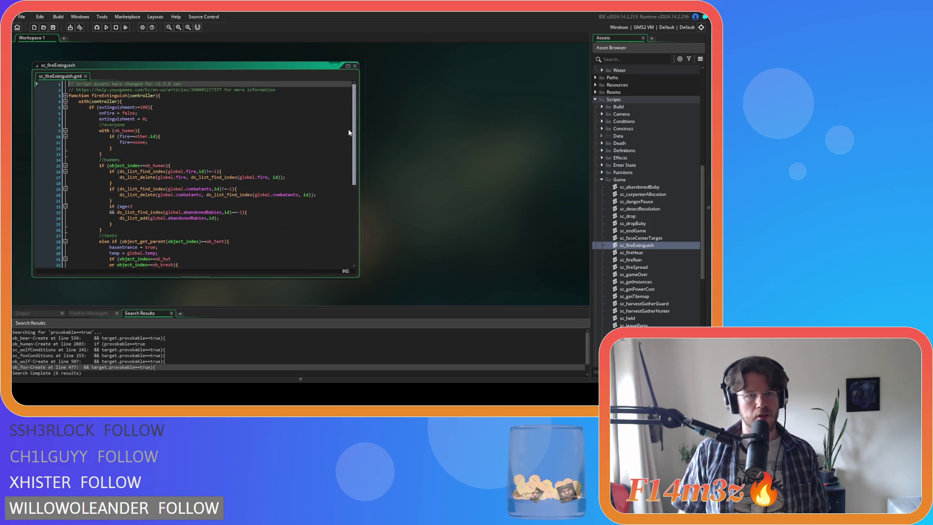
drag(349, 132, 349, 141)
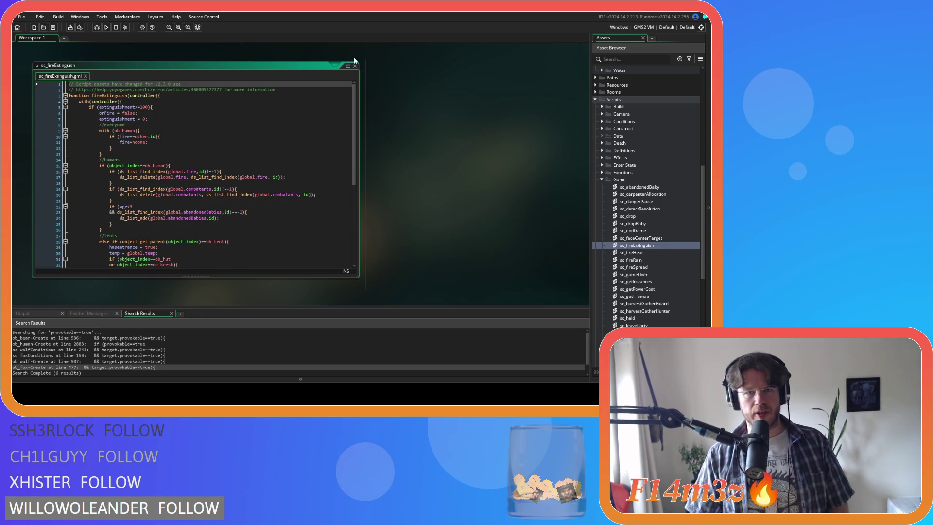
double_click(350, 65)
scroll(up, 3)
scroll(up, 3)
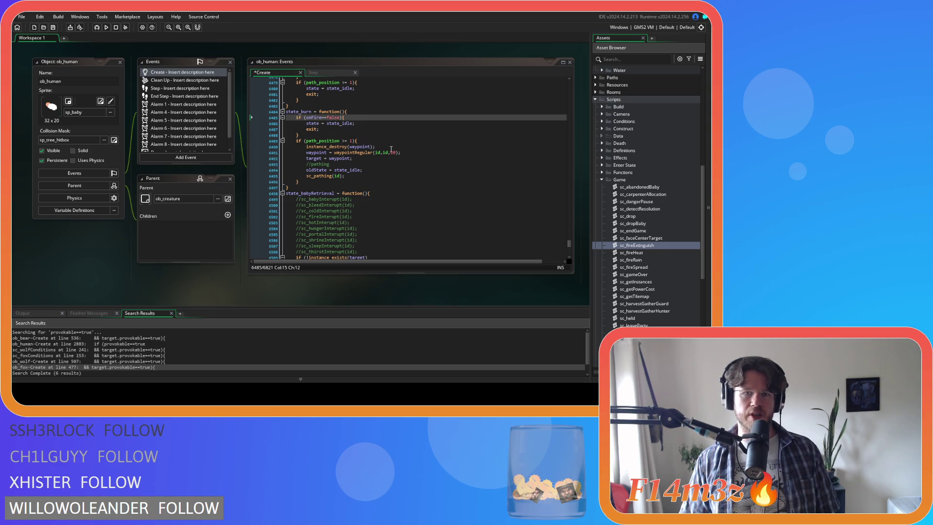
Step: Review state_burn's onFire check and state_idle exit, then reopen the sc_fireExtinguish script
click(357, 131)
click(357, 123)
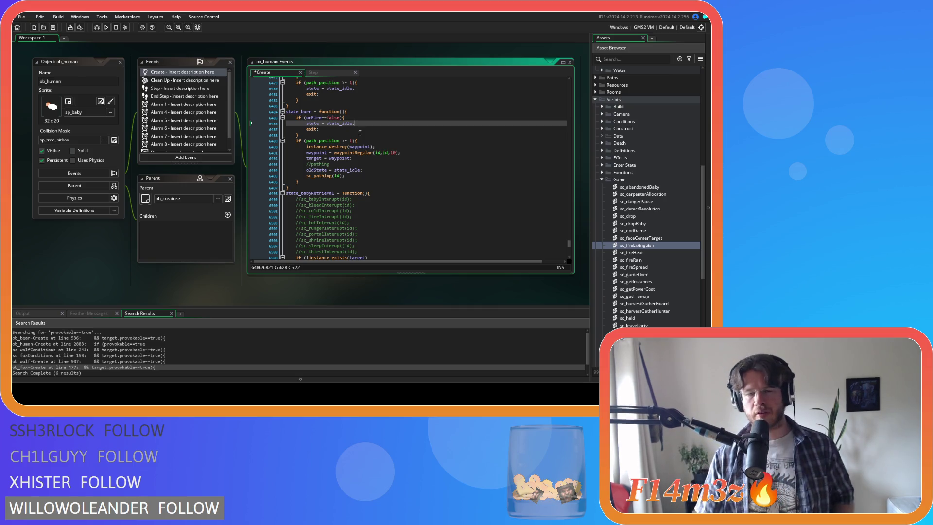
key(Home)
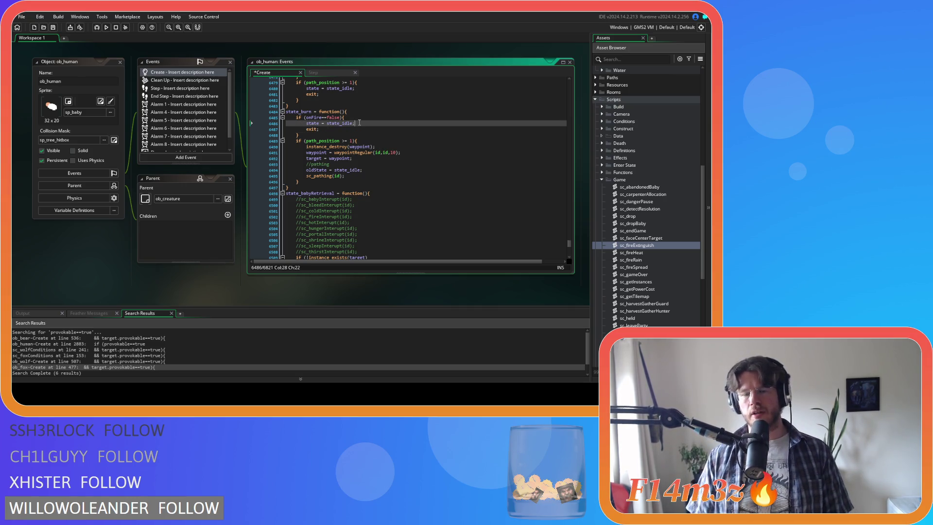
click(374, 119)
key(Down)
key(Up)
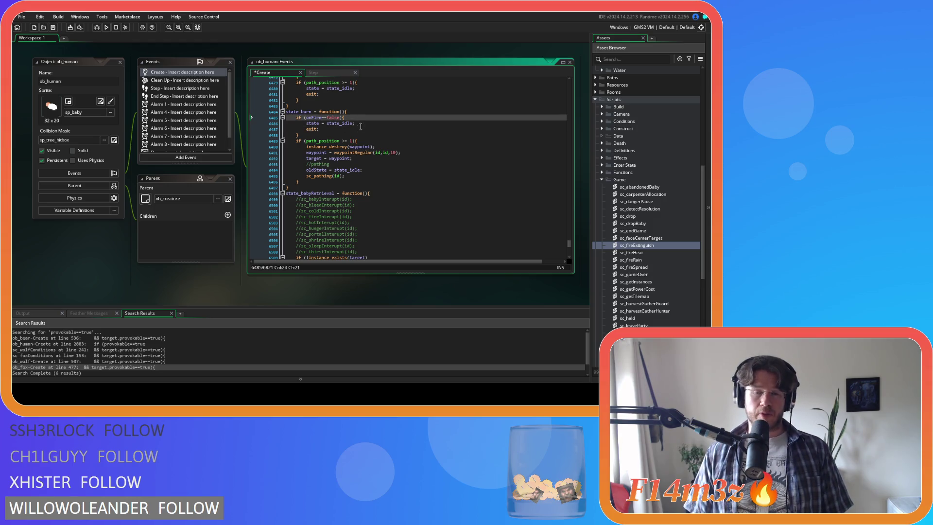
key(Down)
key(Down)
key(Down)
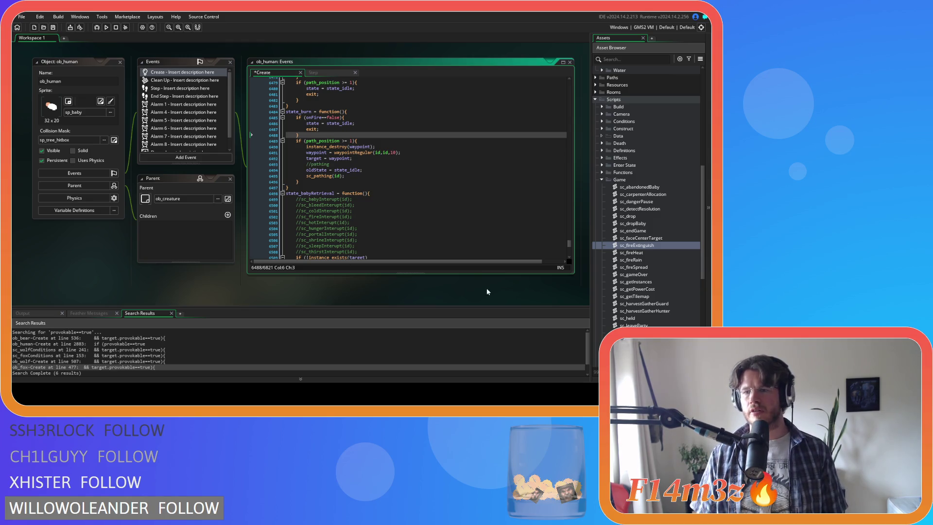
double_click(636, 245)
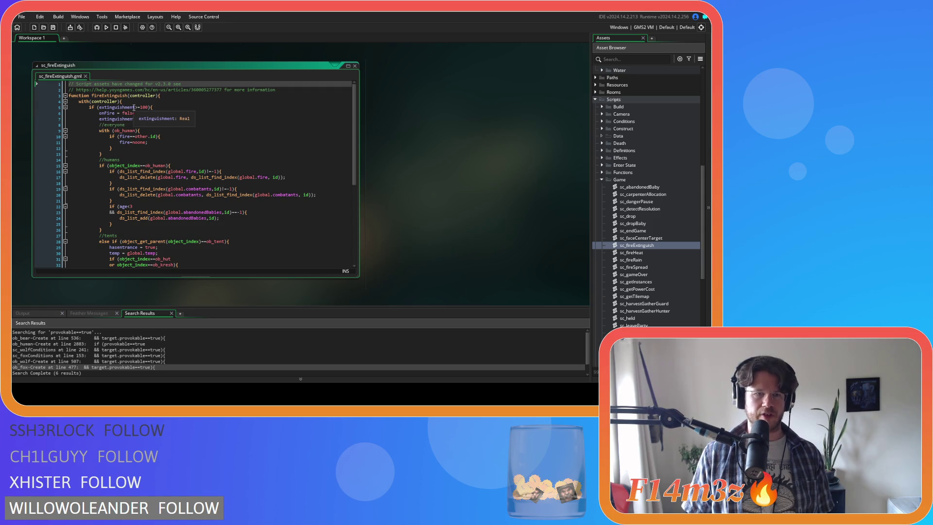
Step: Inspect sc_fireExtinguish's extinguishment>=100 check, then return to ob_human's state_burn Create code
drag(130, 107, 145, 106)
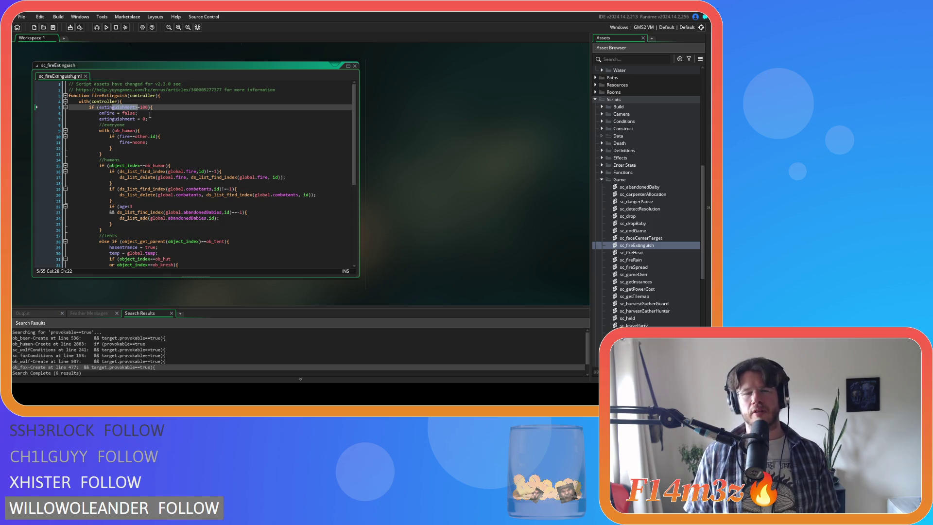
drag(104, 108, 126, 108)
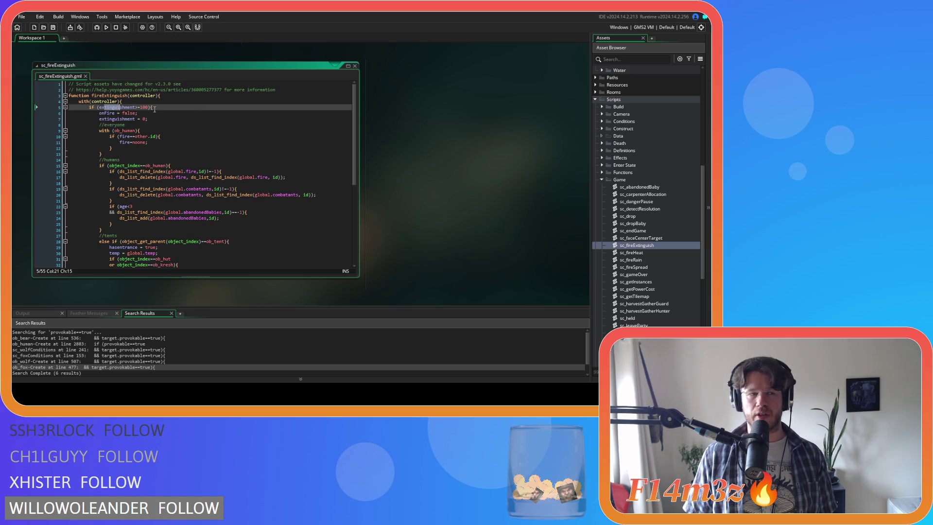
scroll(up, 3)
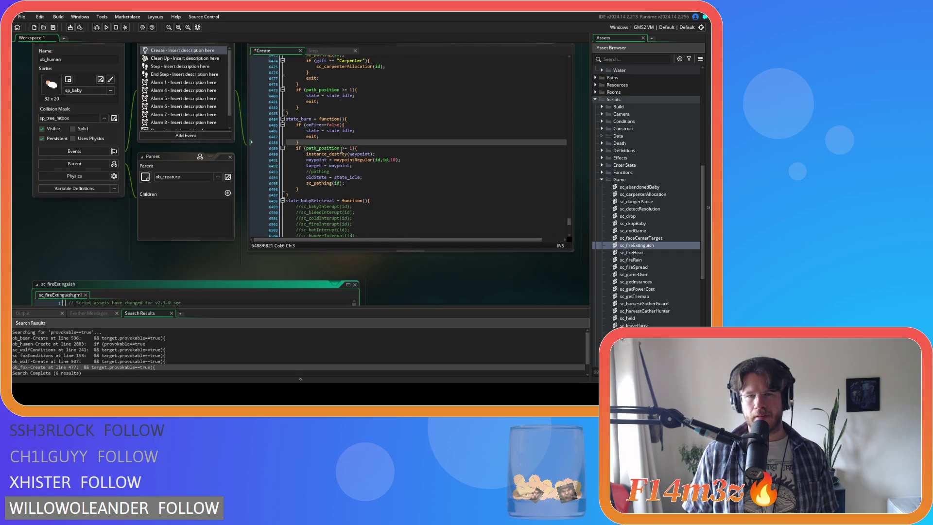
click(341, 141)
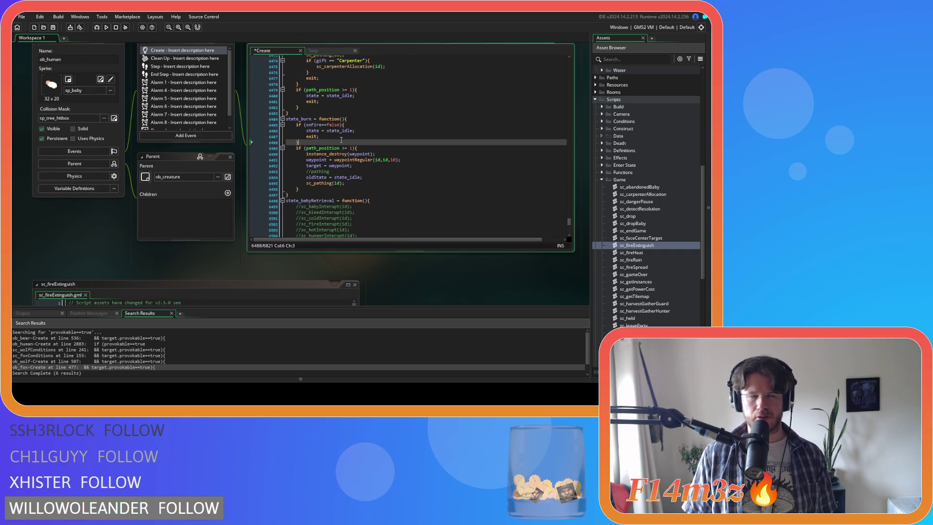
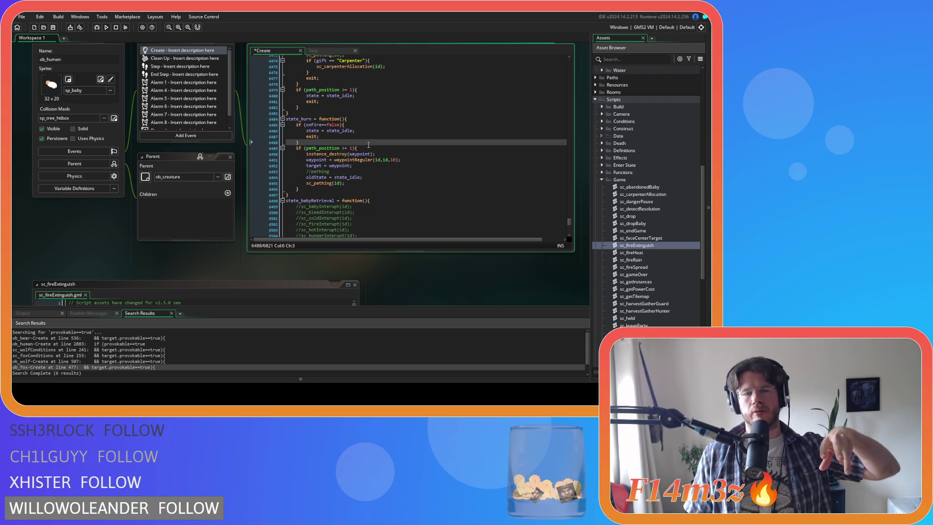
Step: Paste the fresh-water extinguish block into the human's state_burn and remove the onFire==true wrapper
key(ctrl+v)
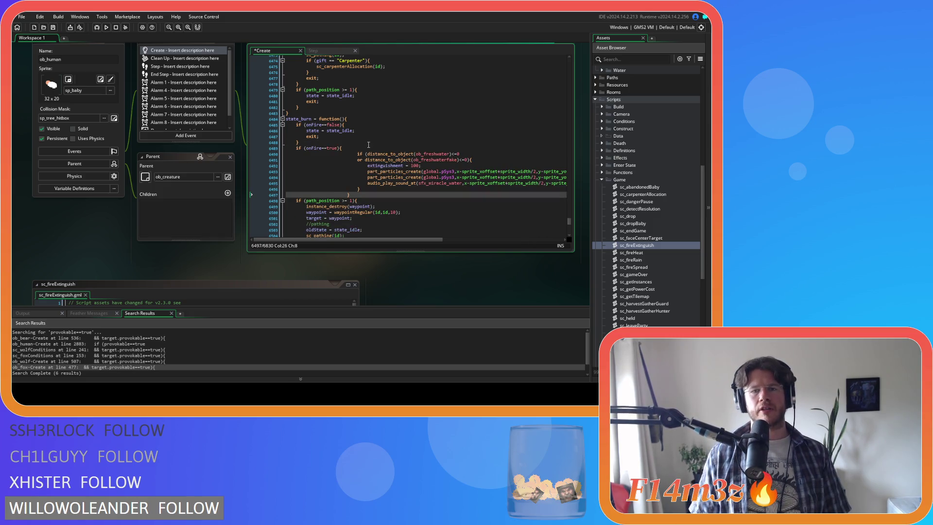
drag(358, 195, 214, 149)
key(shift+Tab)
key(shift+Tab)
key(shift+Tab)
click(298, 195)
key(BackSpace)
key(BackSpace)
key(BackSpace)
text(})
drag(357, 149, 245, 145)
key(BackSpace)
Step: Dedent the extinguish block, check its water-distance lines, and open the human's End Step code
click(316, 181)
key(shift+Tab)
click(367, 178)
click(456, 148)
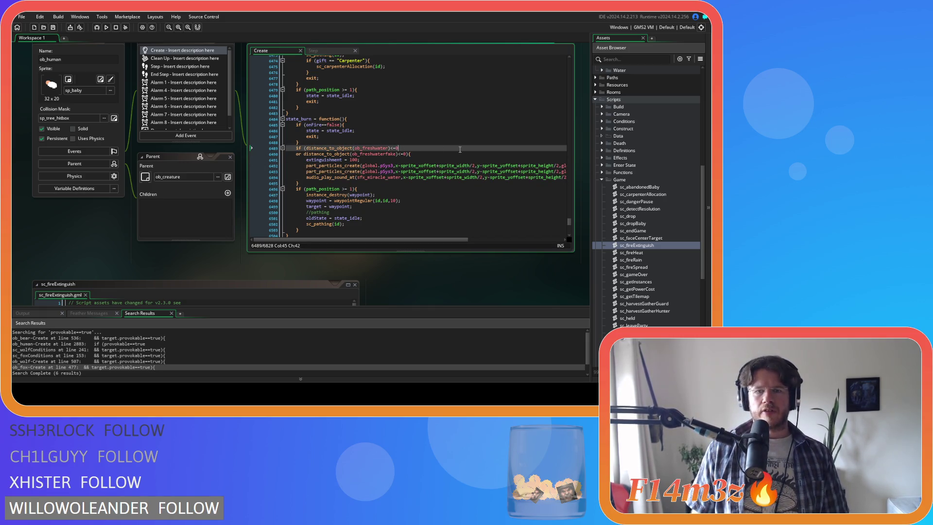
mouse_move(421, 166)
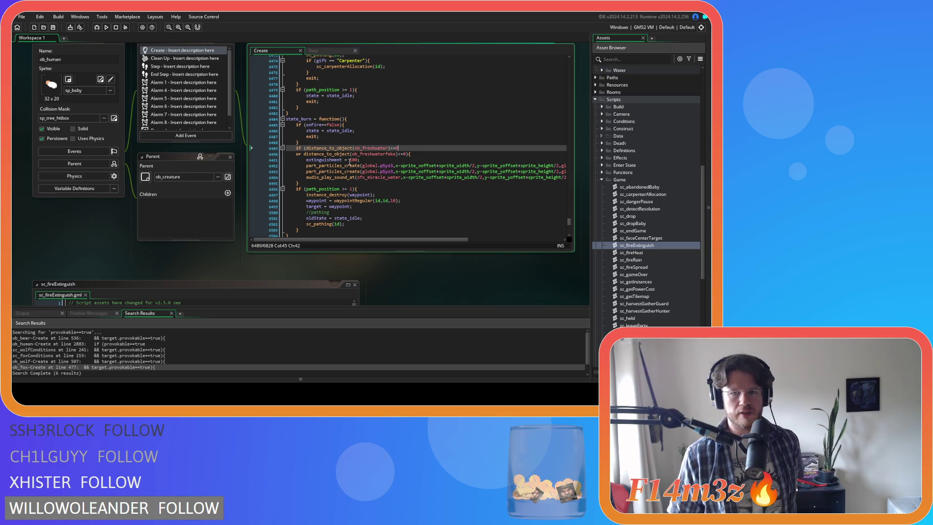
click(437, 160)
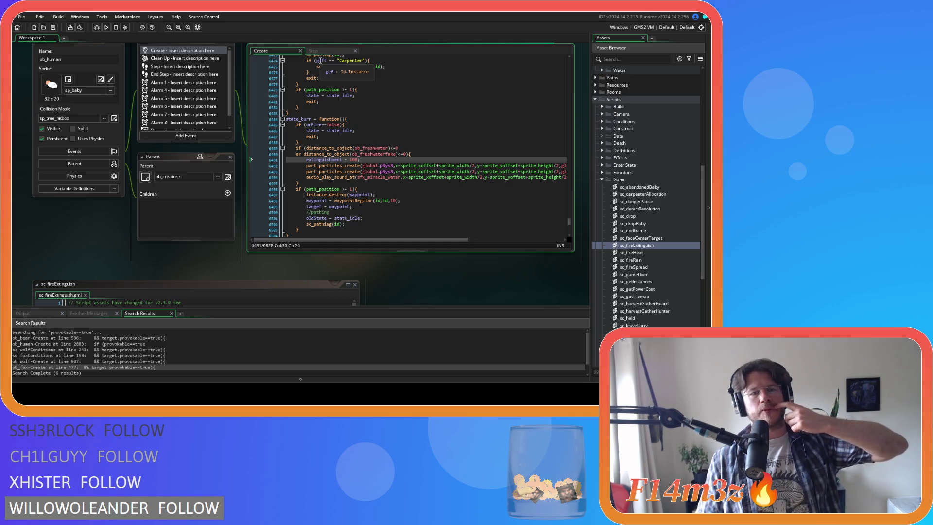
click(182, 76)
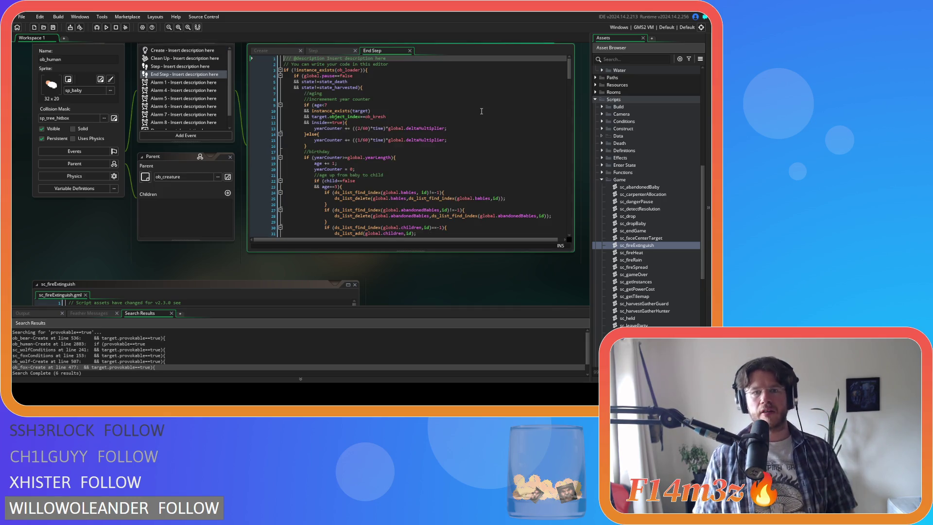
Step: Search the End Step code for 'fire' to locate the effectFire call
click(432, 99)
key(ctrl+f)
text(fire)
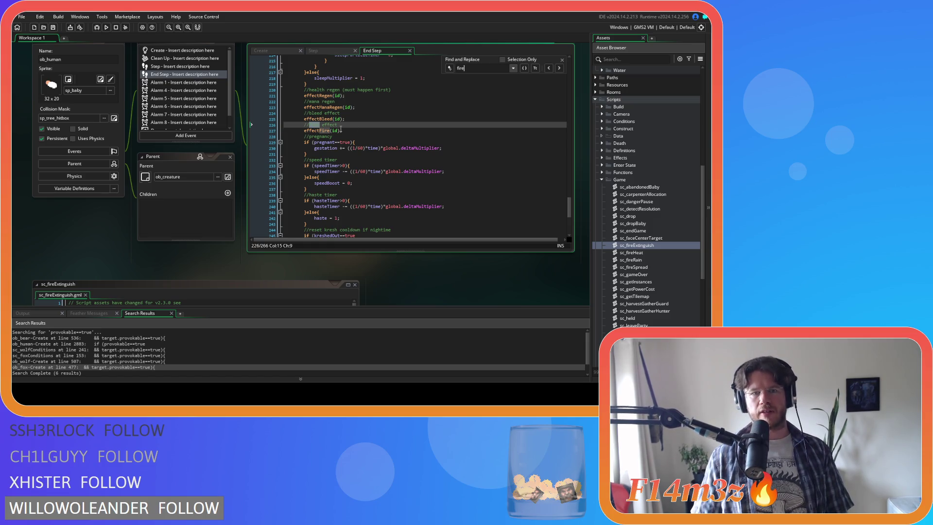
click(424, 129)
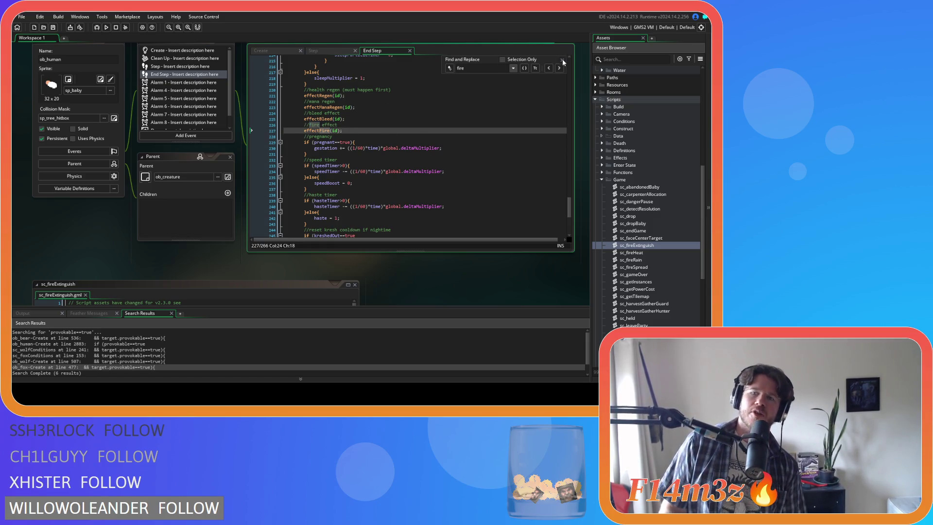
click(561, 60)
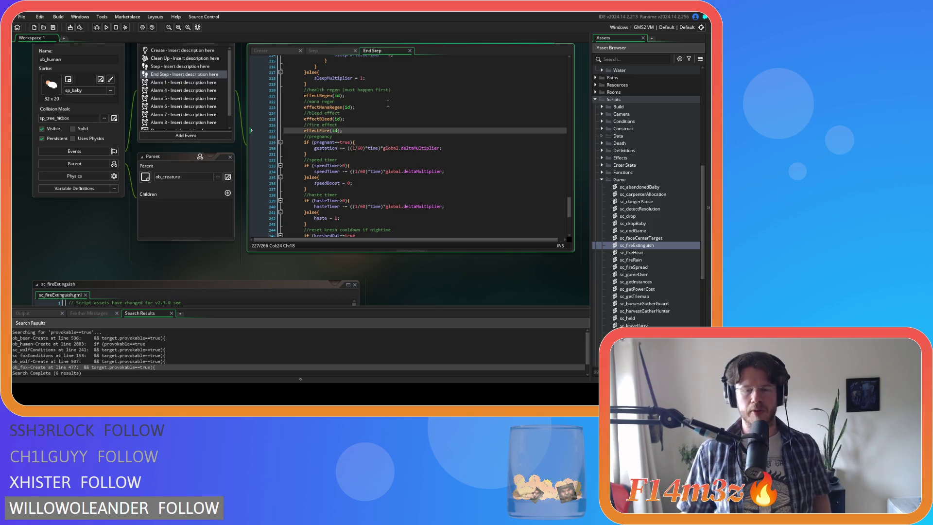
Step: Compare the Step and End Step code, then return to the burn-state code in Create
click(334, 50)
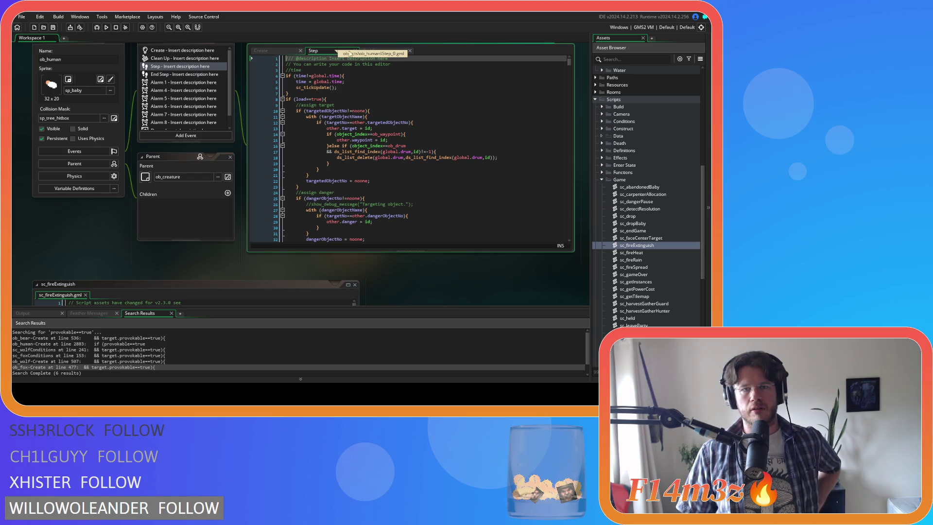
click(368, 52)
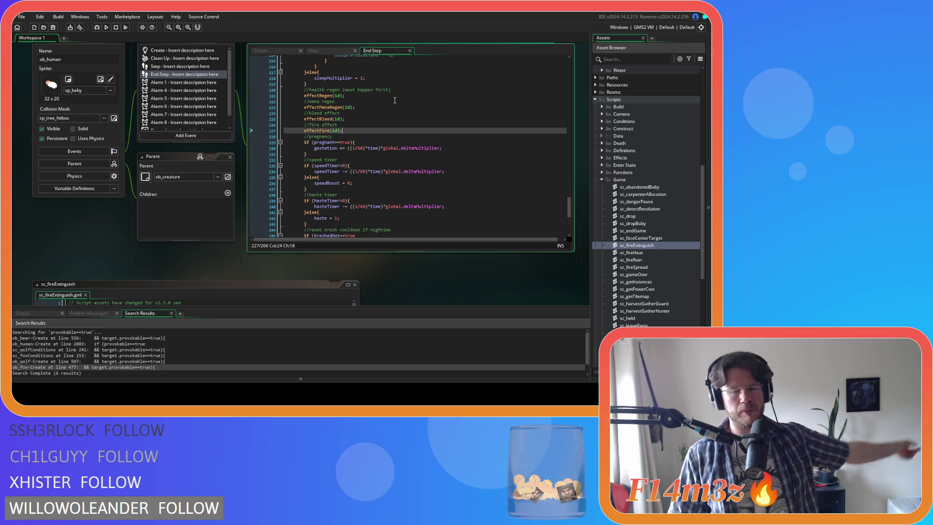
click(320, 53)
click(281, 51)
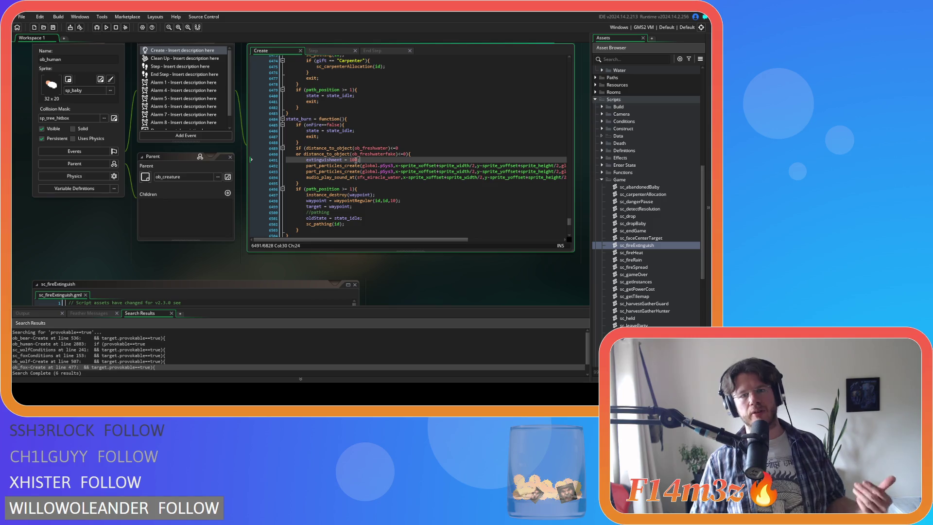
click(377, 52)
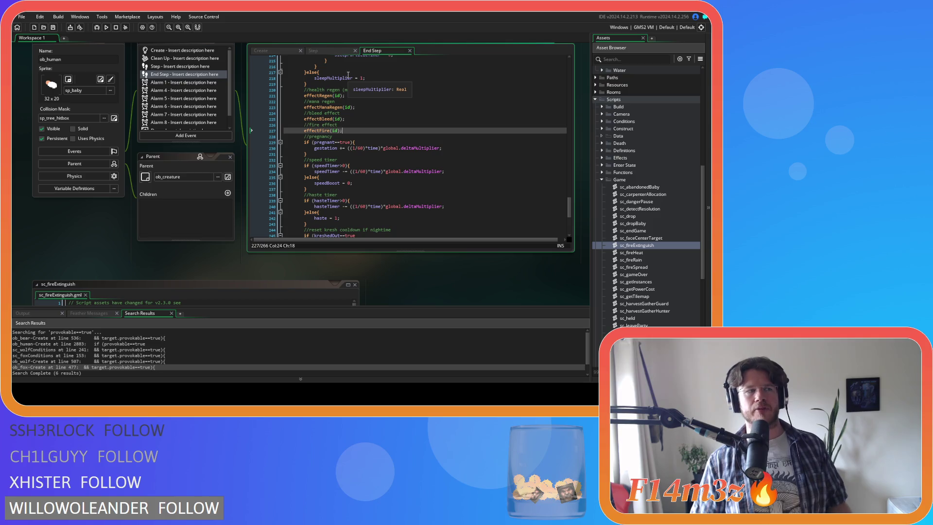
click(274, 51)
click(180, 66)
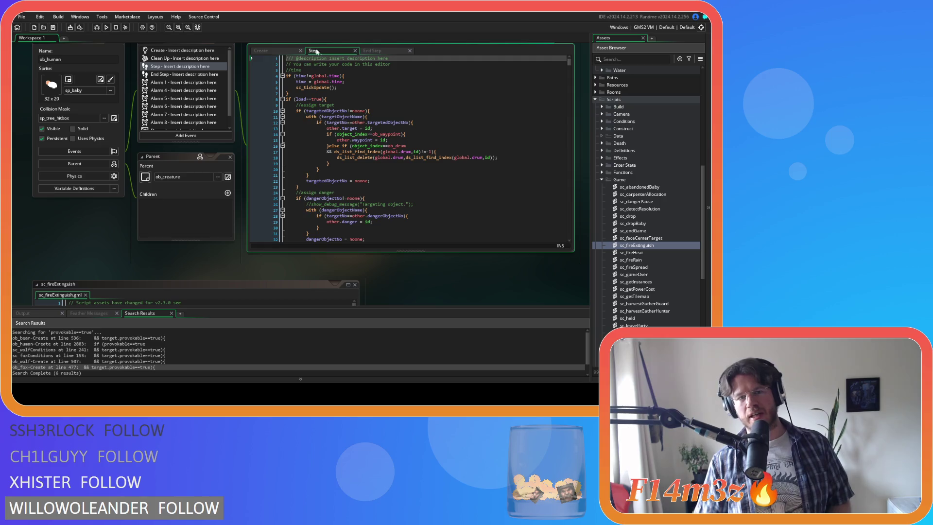
click(274, 50)
drag(297, 119, 340, 195)
click(301, 149)
drag(296, 125, 360, 131)
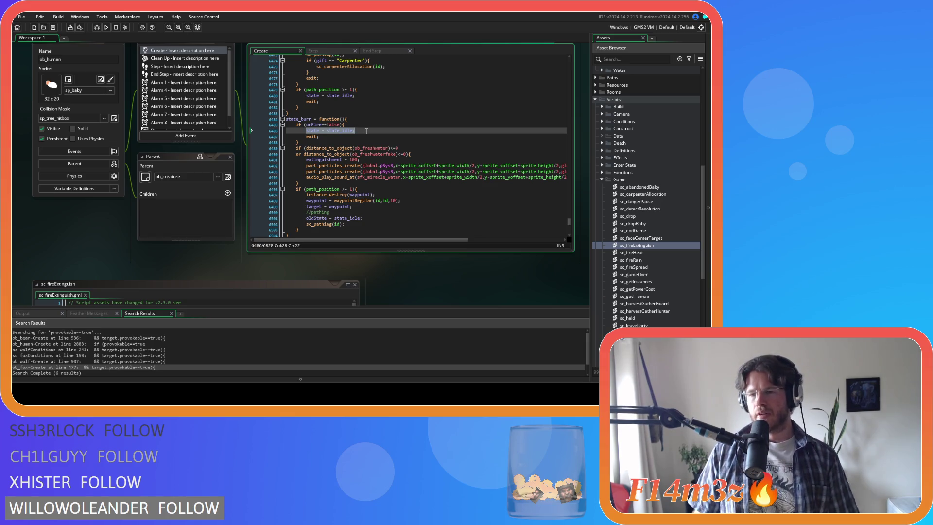
Step: Copy the fresh-water extinguish block from the human's burn state
click(305, 147)
drag(305, 183, 296, 148)
right_click(314, 161)
click(352, 174)
click(409, 183)
drag(317, 148, 311, 183)
click(312, 183)
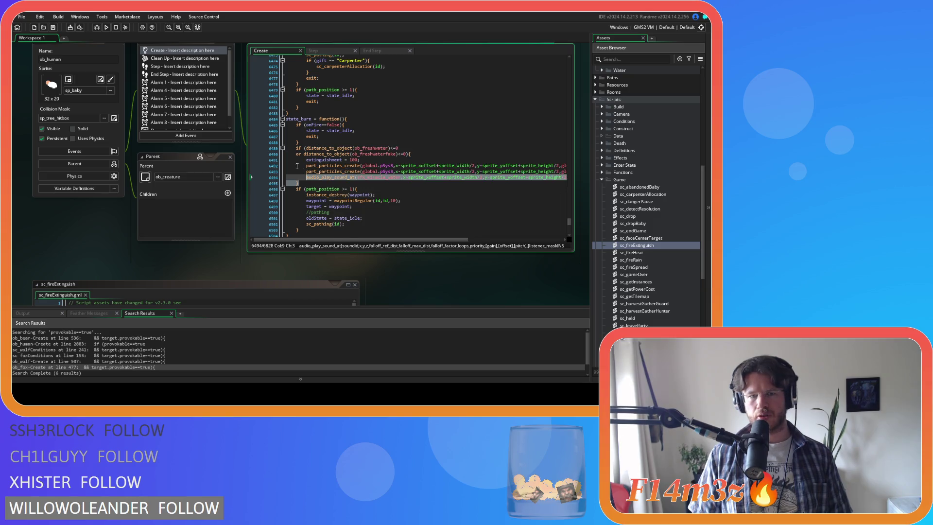
drag(291, 119, 325, 118)
click(374, 182)
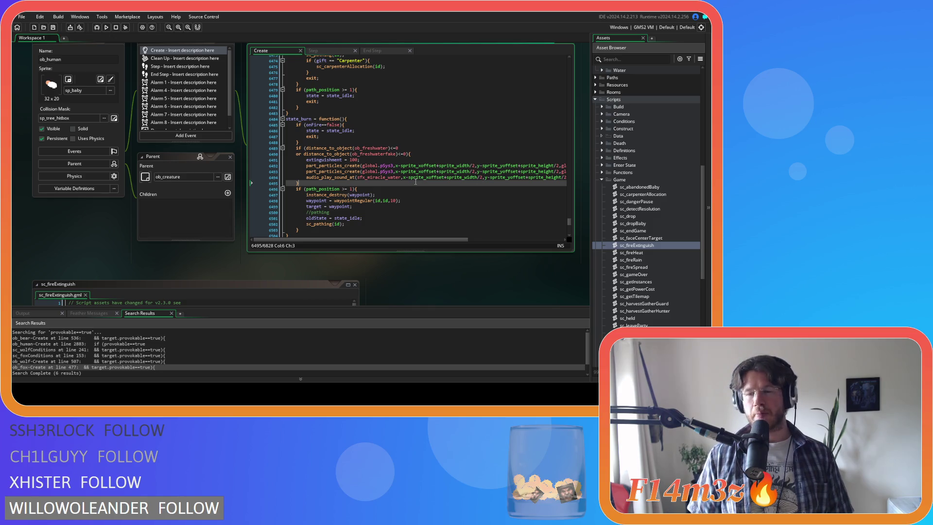
Step: Collapse the Scripts and Human folders and expand Objects > Animal > Predators
click(600, 180)
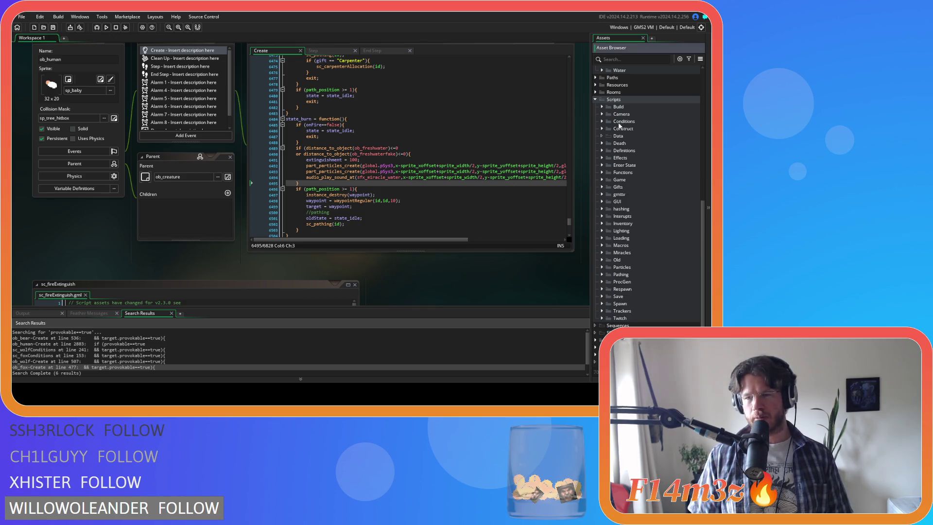
click(596, 100)
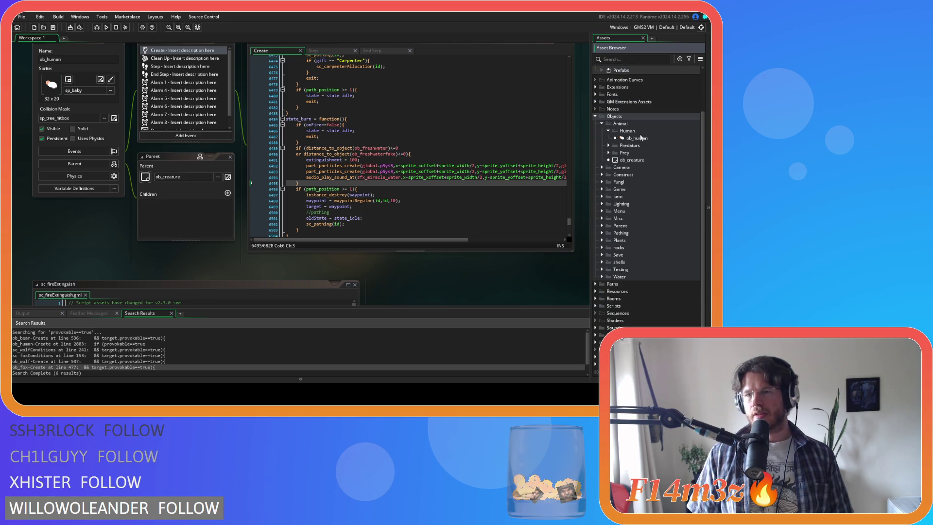
click(608, 131)
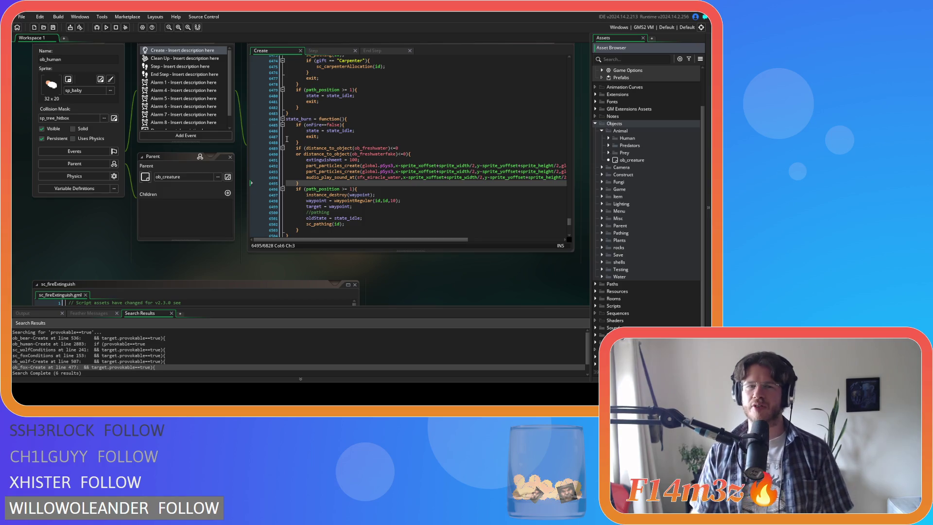
mouse_move(326, 175)
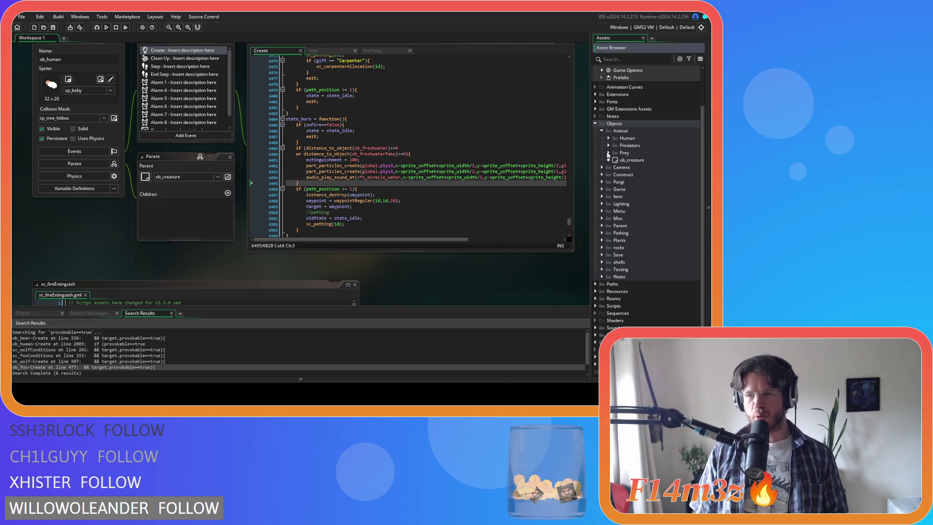
click(608, 145)
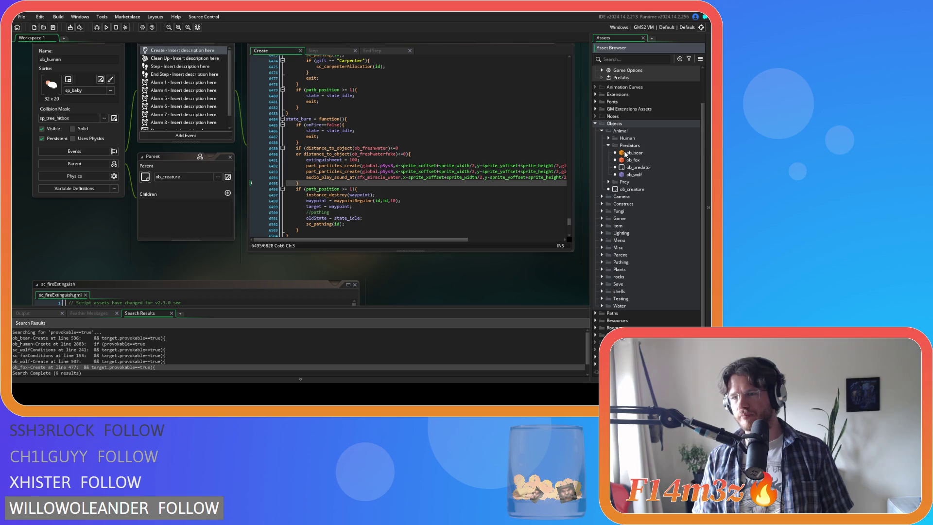
Step: In ob_bear's Create code, find state_burn, join its braces and unindent the body
double_click(626, 153)
click(353, 147)
key(ctrl+f)
text(state_burn)
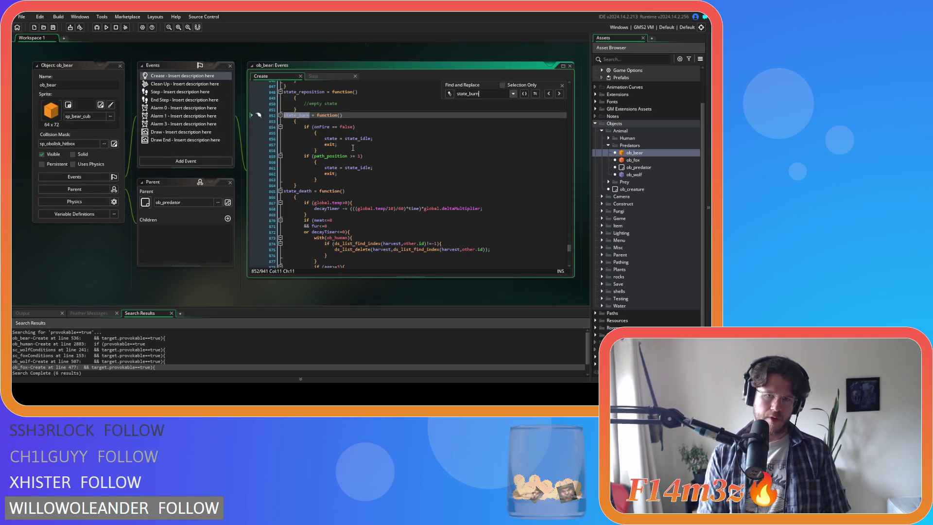
click(307, 144)
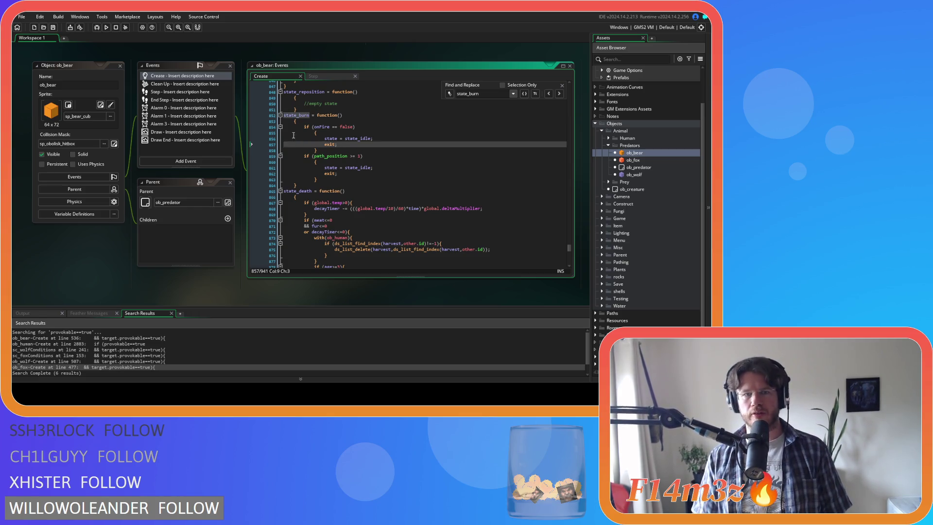
click(295, 122)
key(BackSpace)
key(BackSpace)
key(BackSpace)
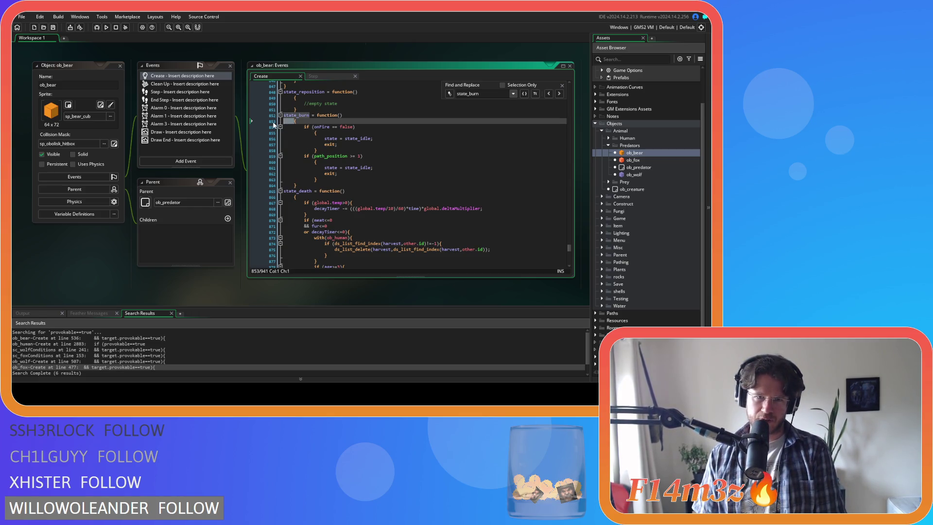
drag(304, 178, 253, 124)
key(shift+Tab)
click(302, 127)
key(BackSpace)
key(BackSpace)
key(BackSpace)
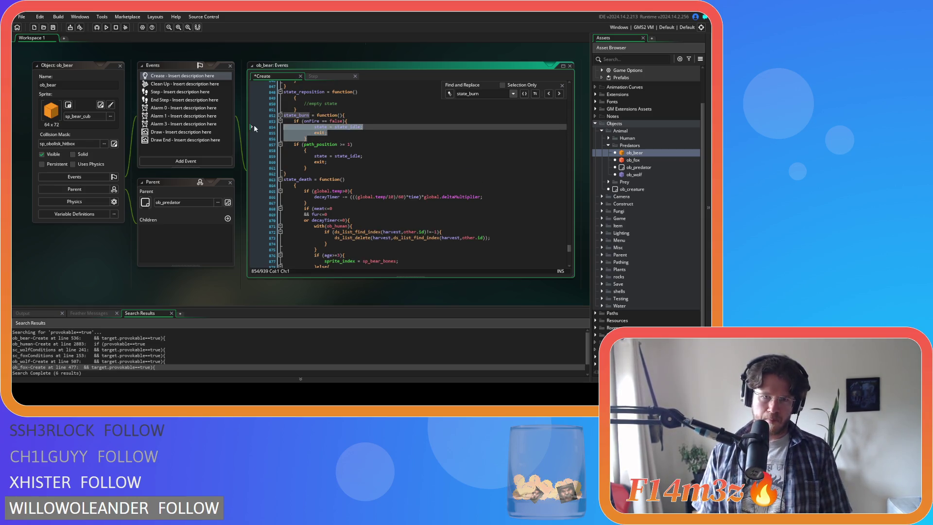
Step: Paste the fresh-water extinguish block and remove spaces around == in the onFire check
click(304, 150)
key(BackSpace)
key(BackSpace)
key(BackSpace)
click(255, 145)
key(ctrl+v)
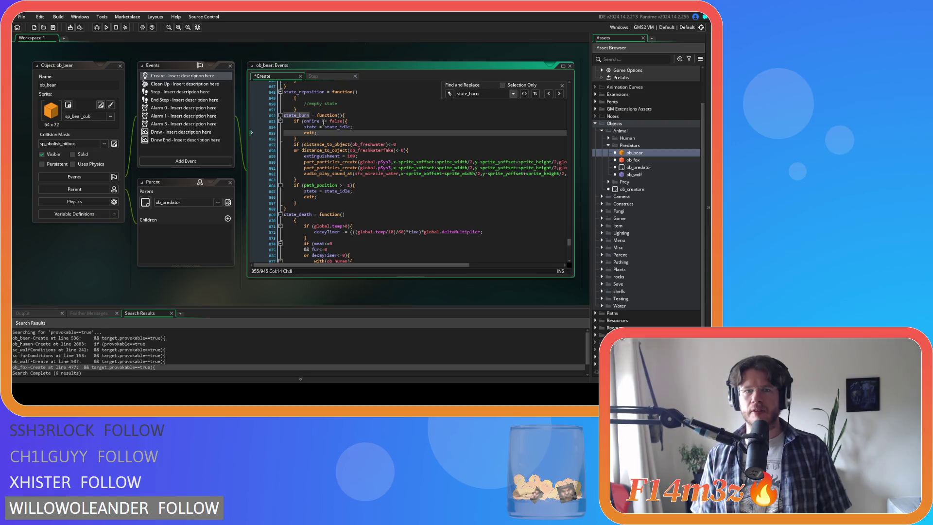
click(322, 121)
key(BackSpace)
key(Right)
key(Right)
key(Delete)
key(Up)
key(End)
Step: Remove the space before >= in the path_position check and save the bear's code
key(Down)
key(Down)
key(Down)
key(Left)
key(Left)
key(BackSpace)
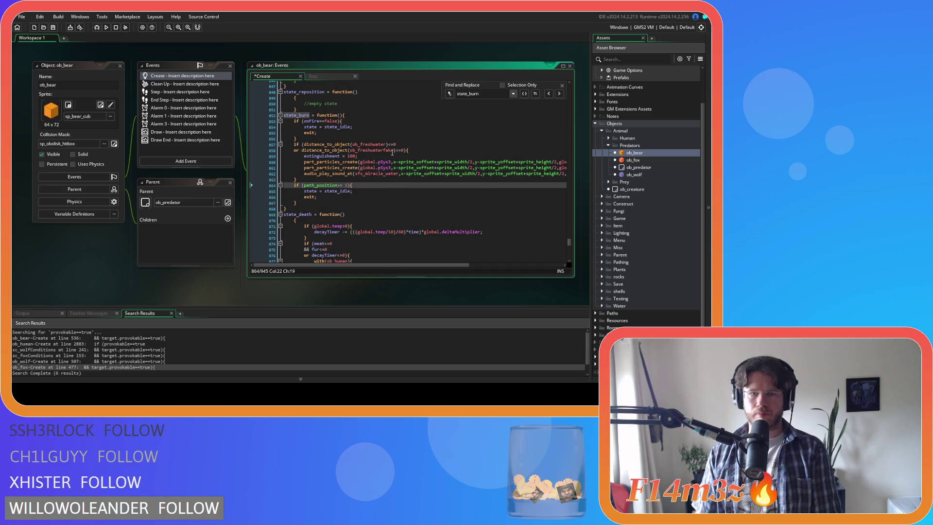
click(388, 150)
key(ctrl+s)
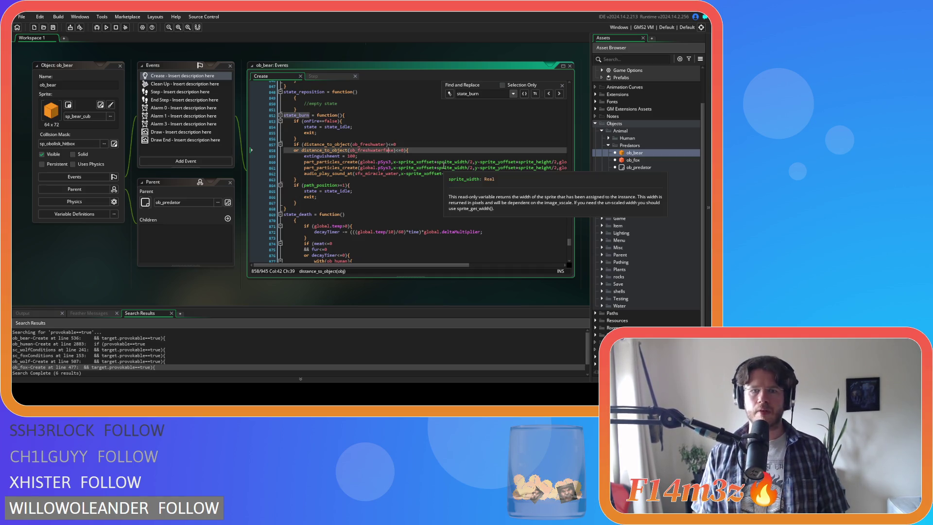
double_click(641, 161)
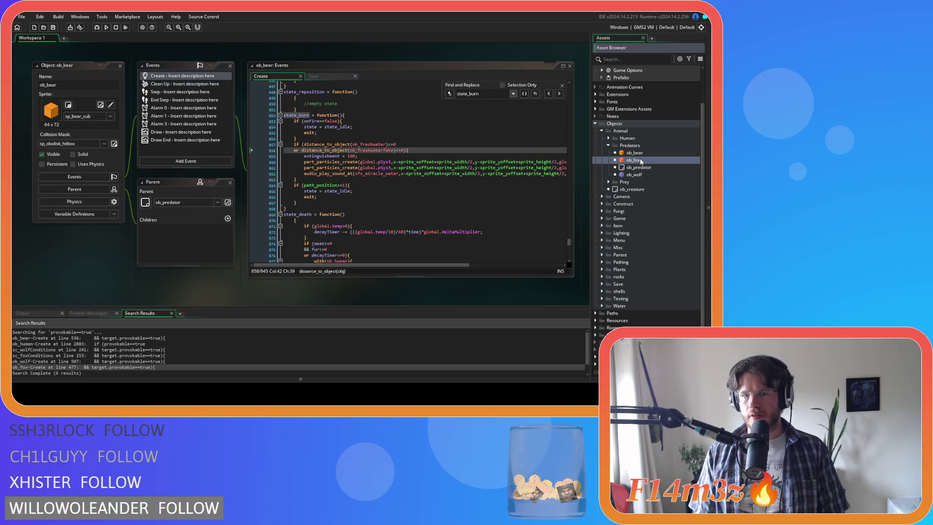
Step: In ob_fox, find state_burn, join its braces onto the function and onFire lines, and unindent
click(327, 115)
text(state_burn)
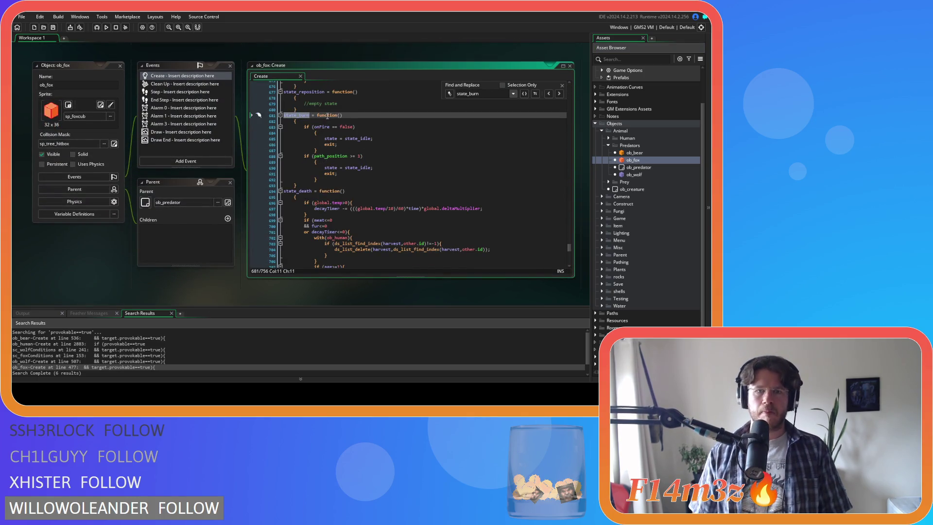
key(End)
key(Delete)
drag(310, 180, 298, 139)
key(shift+Tab)
key(BackSpace)
key(BackSpace)
key(shift+Tab)
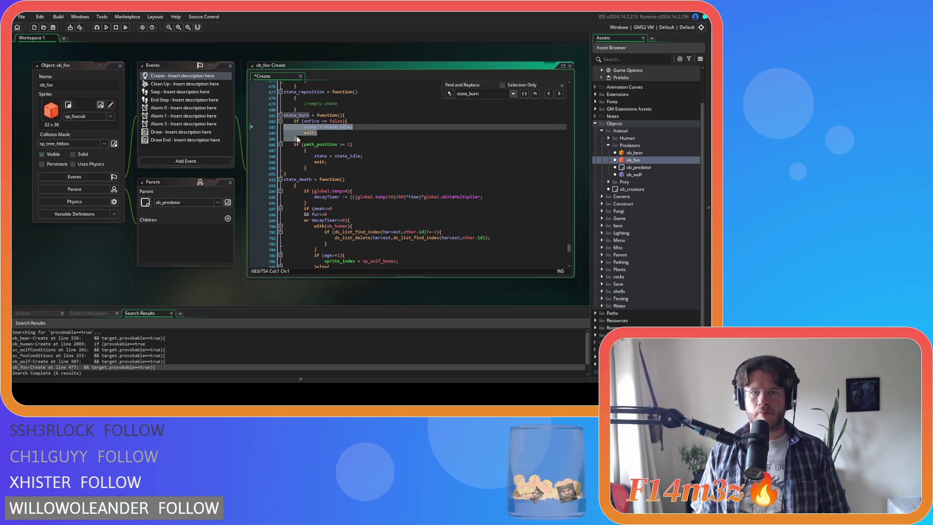
Step: Reformat the path_position check's braces and paste the fresh-water block after the onFire block
click(304, 150)
key(BackSpace)
key(BackSpace)
click(316, 162)
drag(317, 163, 255, 148)
key(shift+Tab)
click(309, 139)
key(Return)
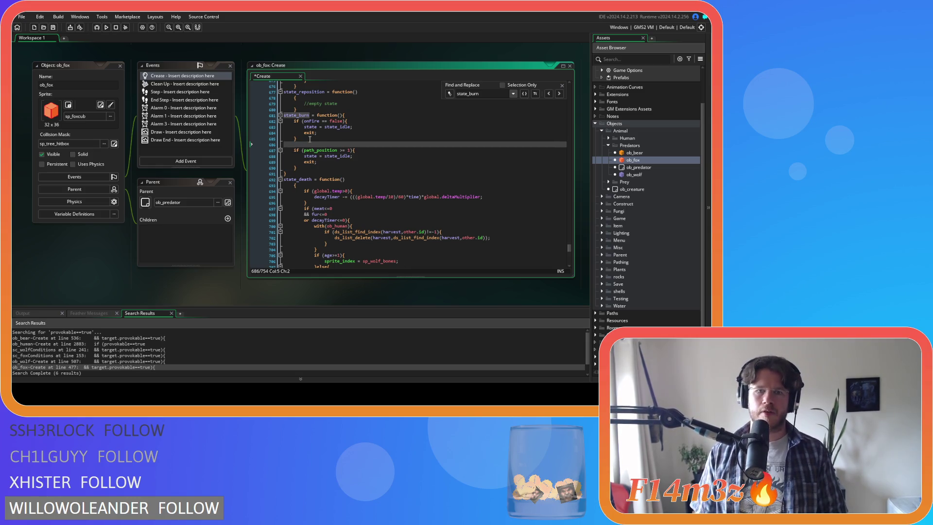
key(ctrl+v)
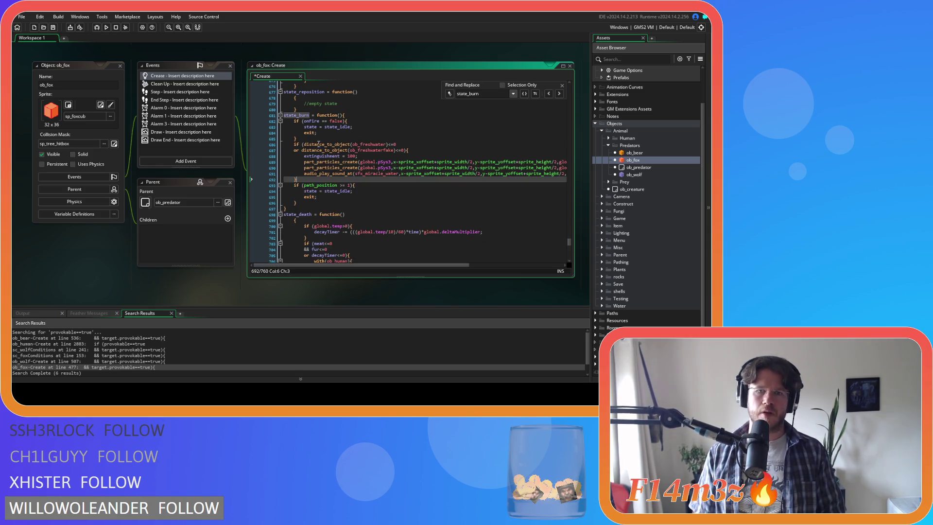
Step: Save the fox's Create code and close the search panel
key(ctrl+s)
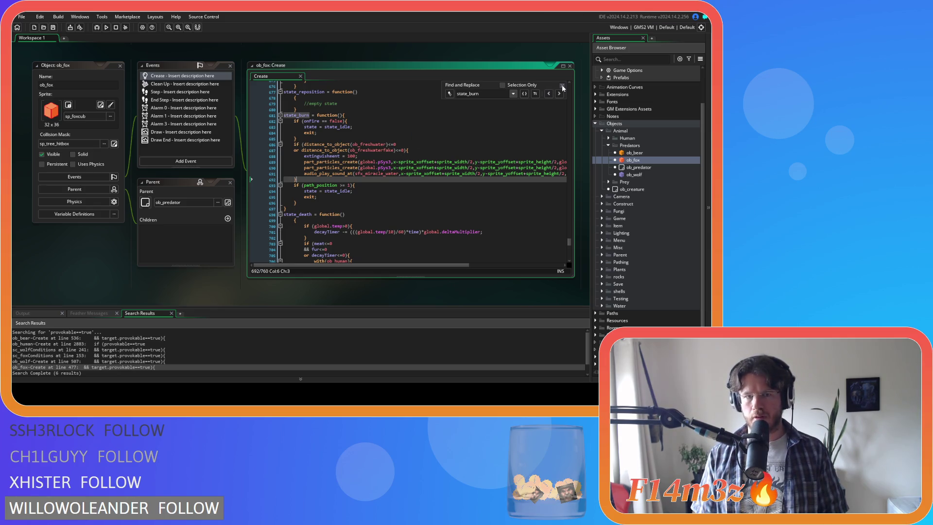
click(562, 86)
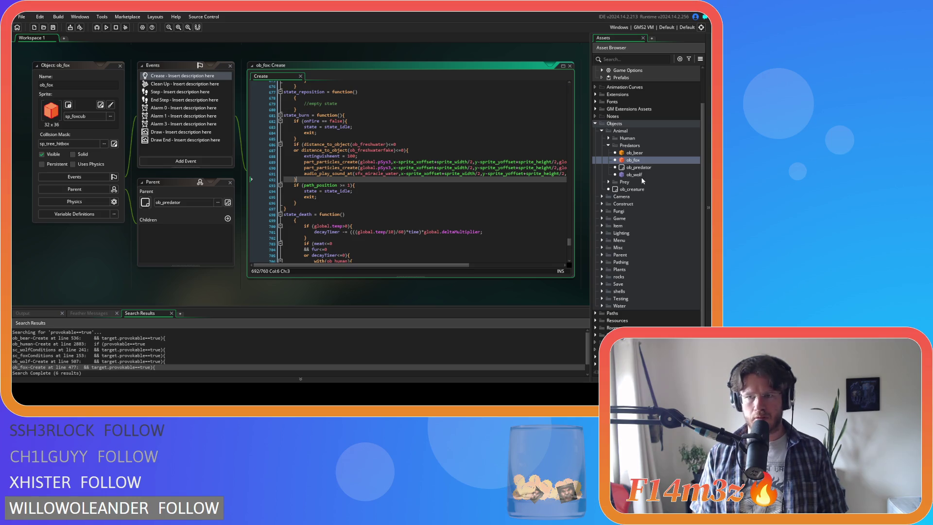
click(642, 177)
double_click(642, 176)
Step: In ob_wolf, find state_burn, join its braces and unindent the burn-state body
click(342, 157)
key(ctrl+f)
text(state_)
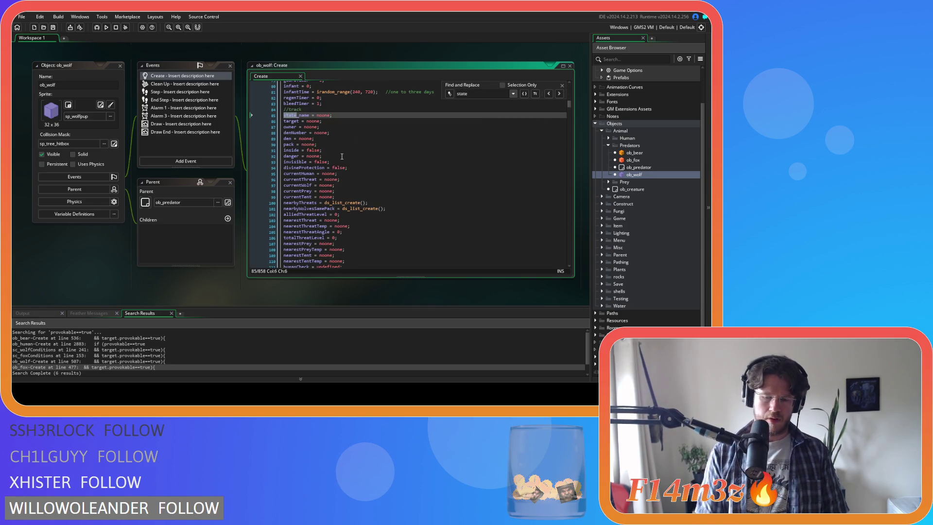
text(burn)
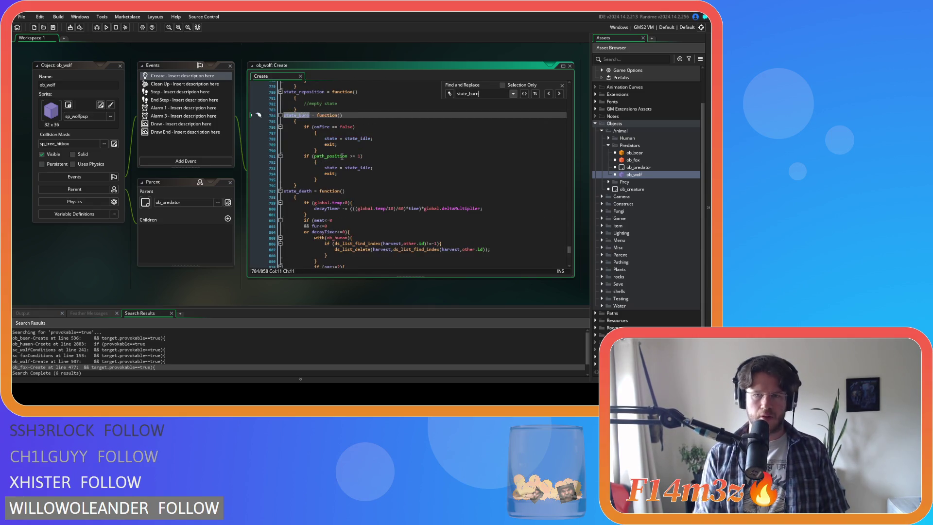
click(304, 123)
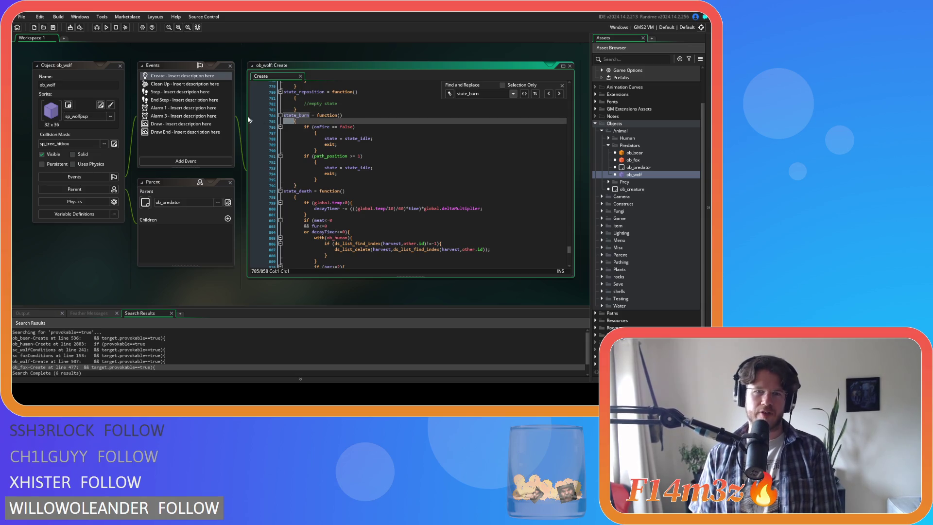
key(BackSpace)
key(BackSpace)
key(BackSpace)
text({)
drag(304, 174, 224, 118)
key(shift+Tab)
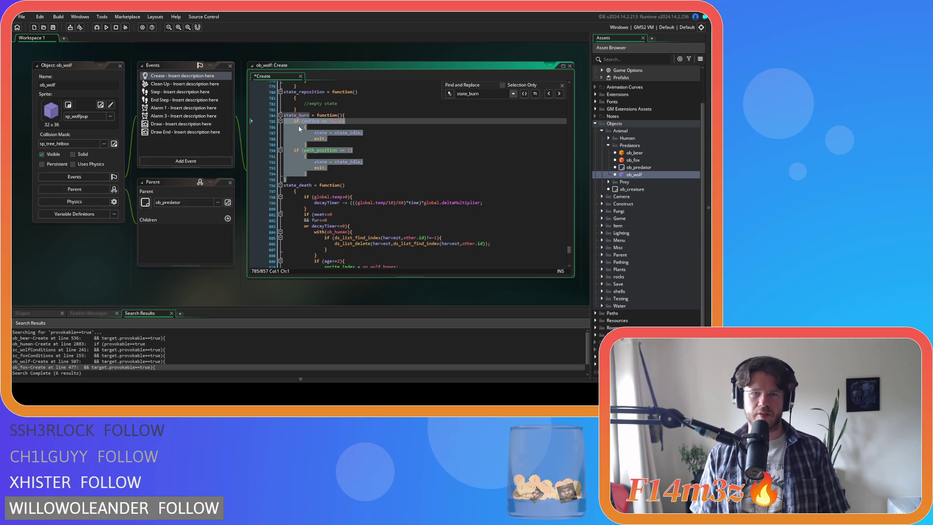
click(298, 126)
key(BackSpace)
key(BackSpace)
Step: Reformat the path_position check, paste the fresh-water block above it, and save the wolf's code
drag(293, 139, 284, 126)
click(304, 150)
key(BackSpace)
key(BackSpace)
drag(298, 161, 285, 150)
key(shift+Tab)
click(294, 144)
key(Return)
key(Up)
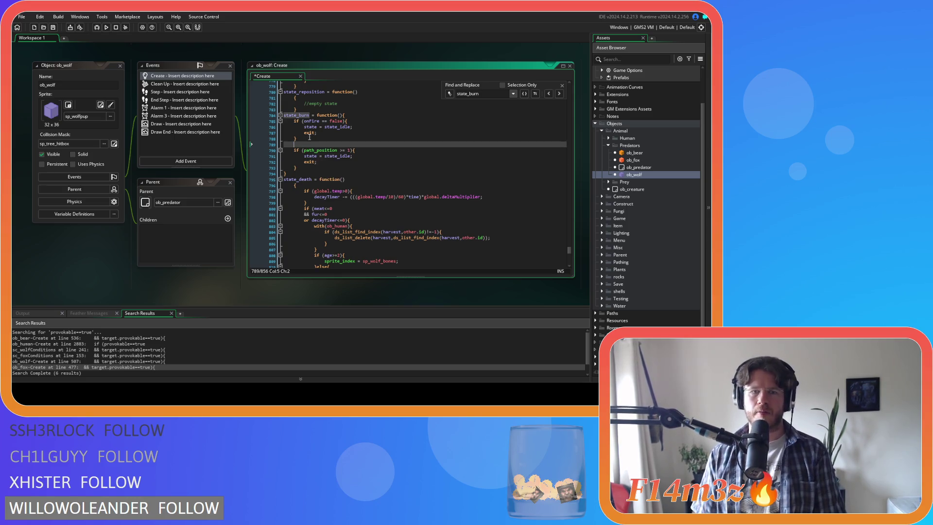
key(ctrl+v)
key(ctrl+s)
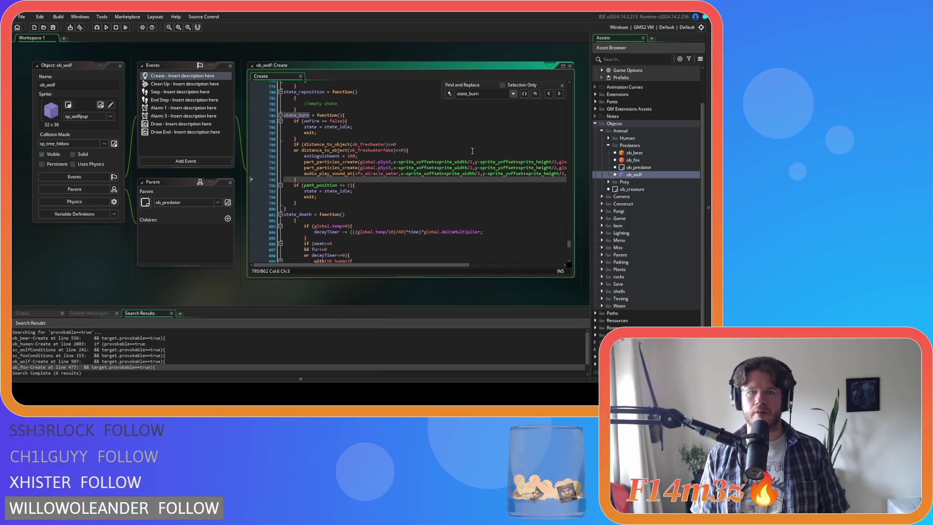
click(562, 87)
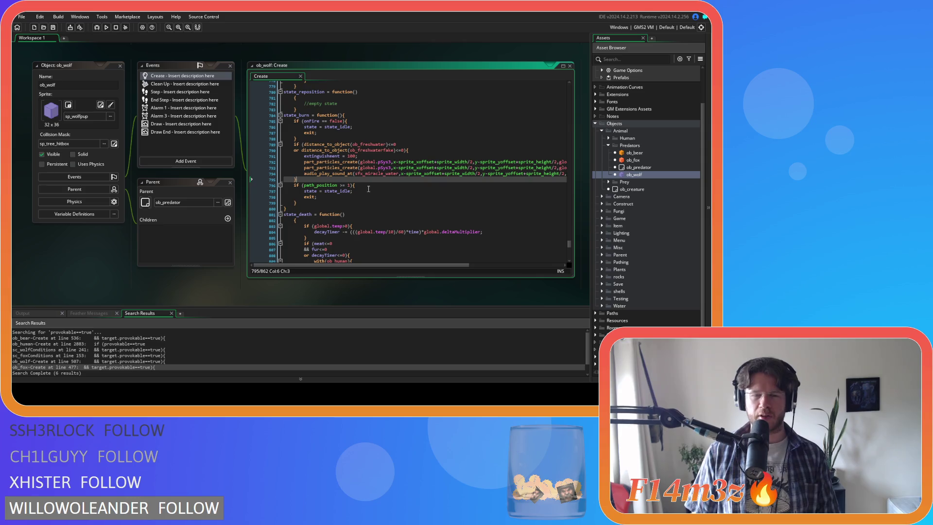
Step: Collapse Predators, expand the Prey group, and open ob_deer
click(372, 189)
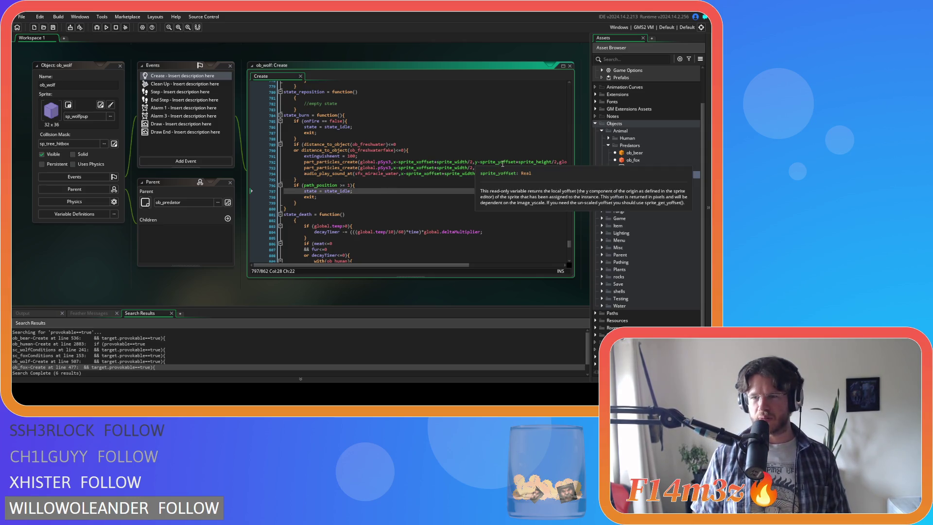
click(608, 145)
click(608, 152)
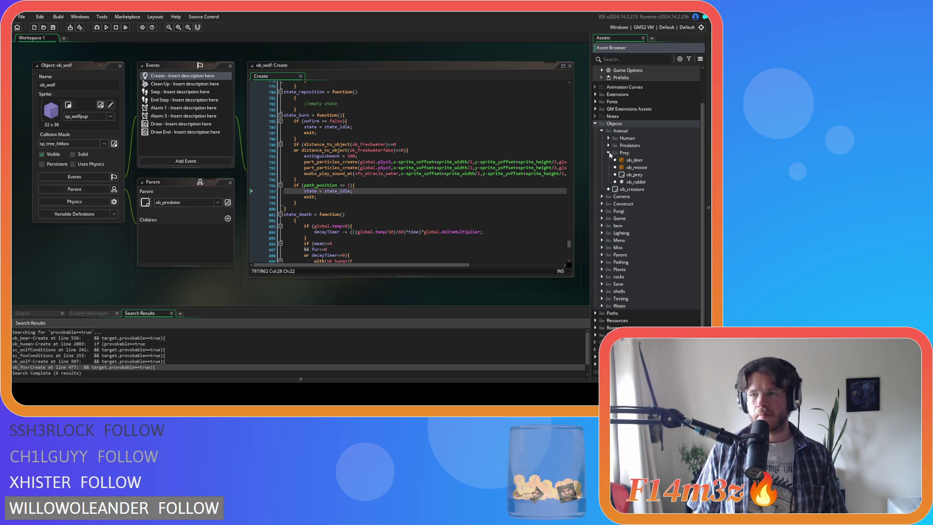
click(629, 161)
double_click(629, 163)
Step: In ob_deer, find state_burn, join its braces and unindent the body and onFire block
click(345, 118)
key(ctrl+f)
text(state_)
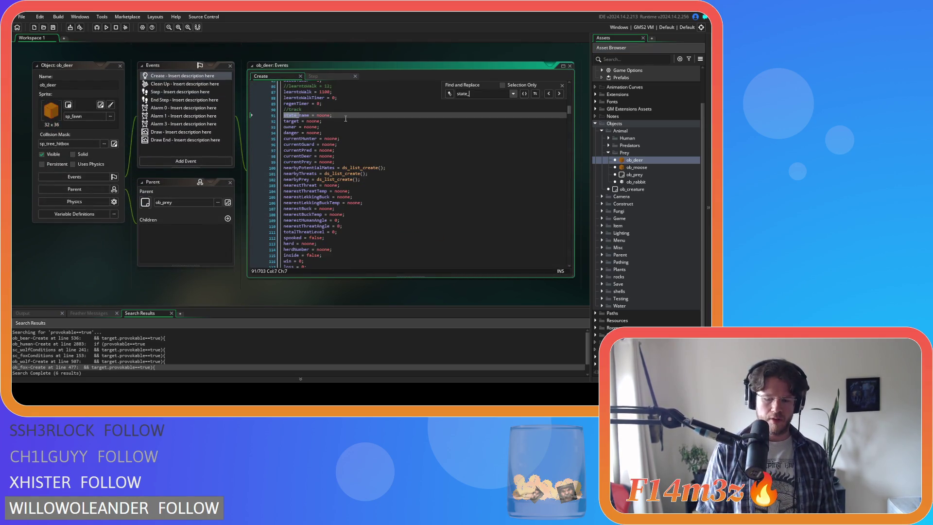
text(burn)
click(292, 121)
key(BackSpace)
drag(306, 181, 286, 146)
key(shift+Tab)
click(303, 127)
key(BackSpace)
key(BackSpace)
key(shift+Tab)
Step: Reformat the path_position check, paste the fresh-water block after the onFire block, and save
click(303, 150)
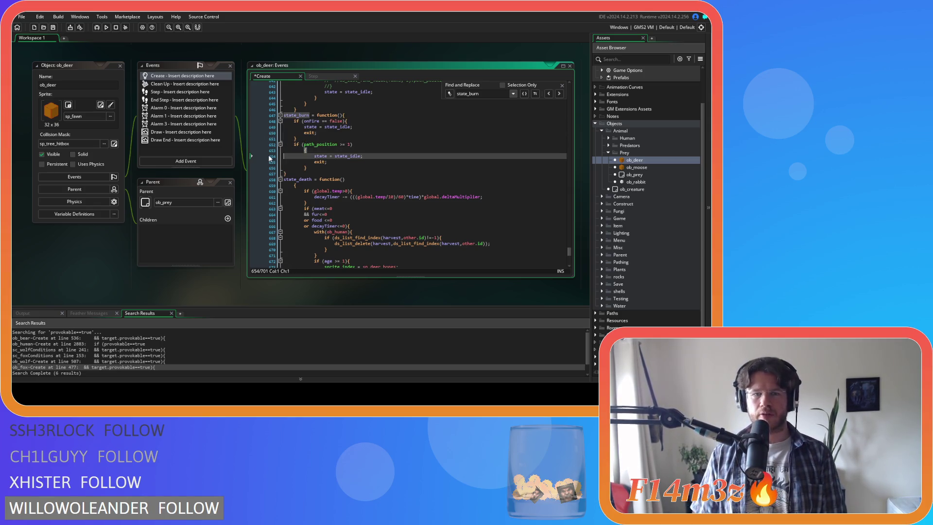
key(BackSpace)
key(BackSpace)
drag(326, 165, 253, 150)
key(shift+Tab)
click(310, 140)
key(Return)
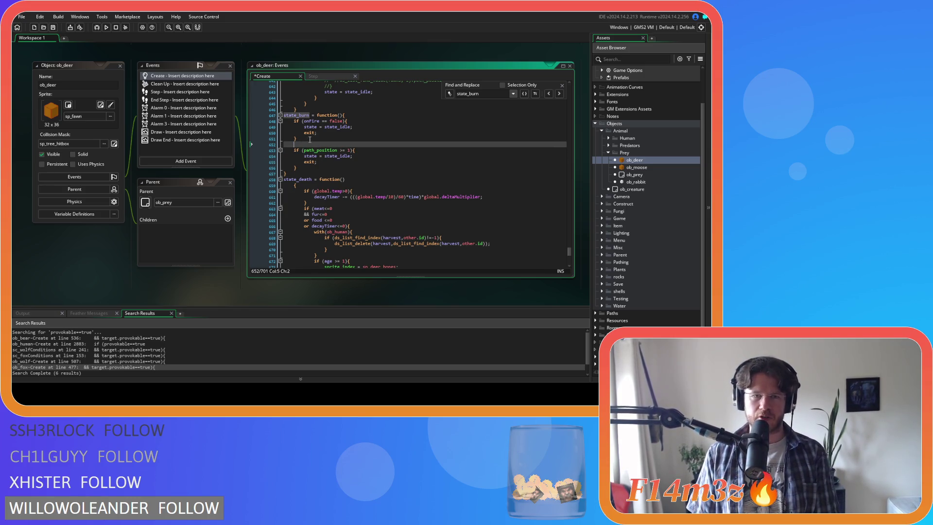
key(ctrl+v)
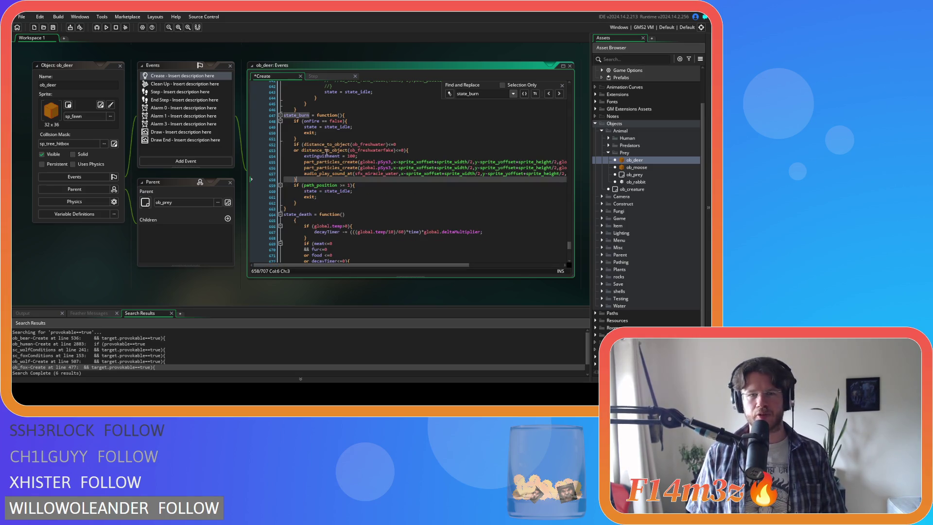
key(ctrl+s)
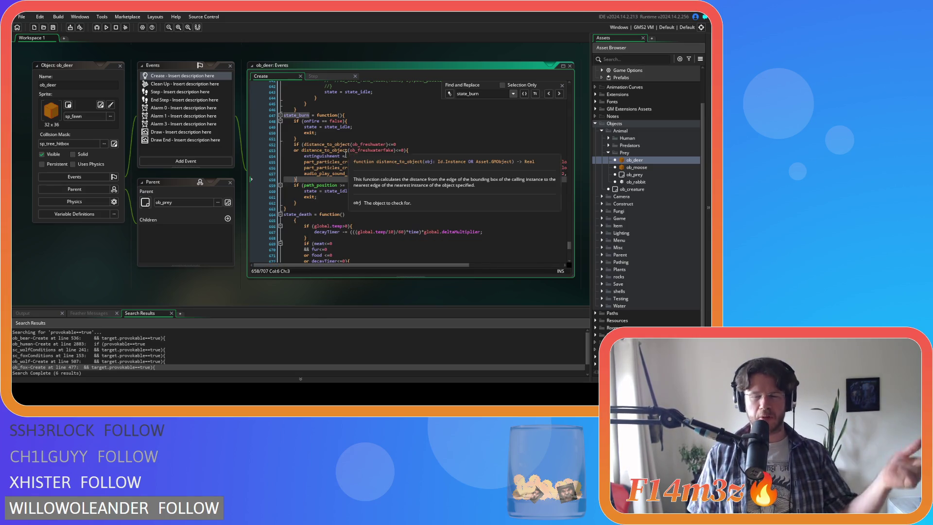
Step: Review the distance_to_object check, close the search panel, and open ob_moose
mouse_move(334, 167)
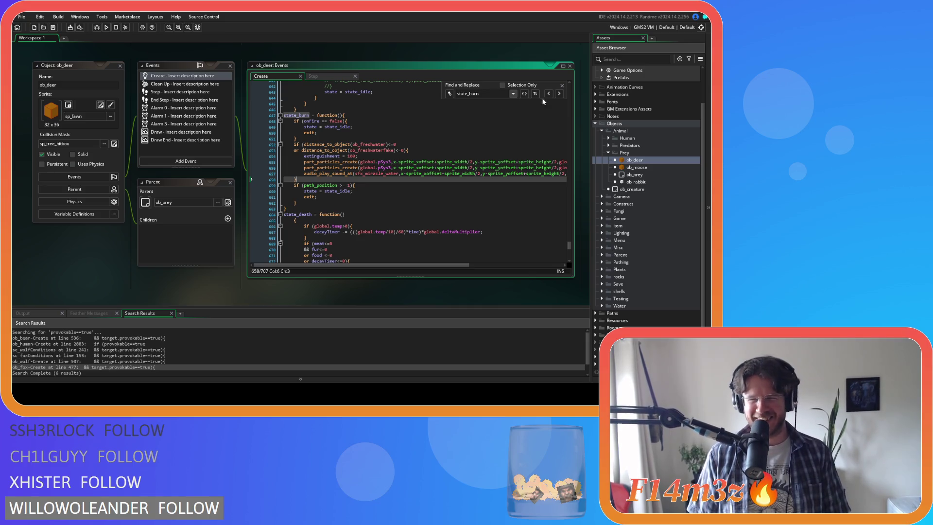
click(463, 142)
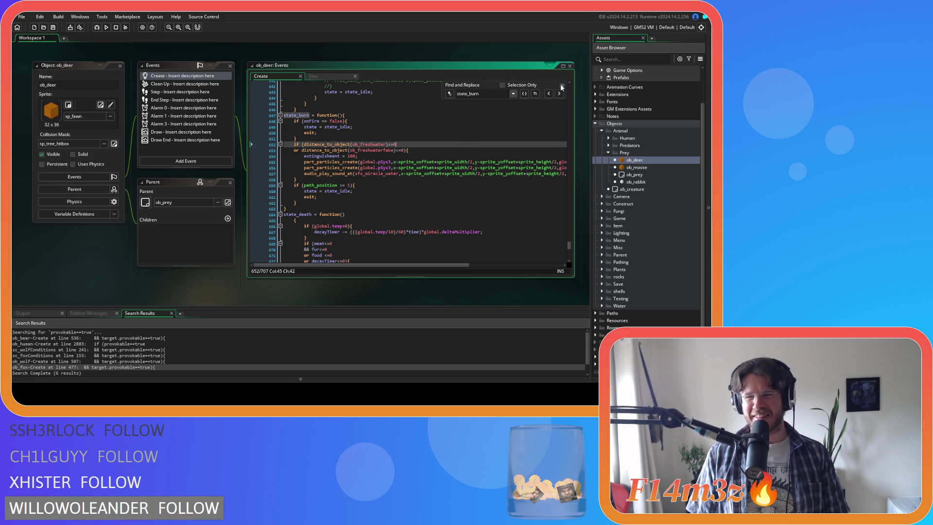
click(563, 85)
double_click(633, 168)
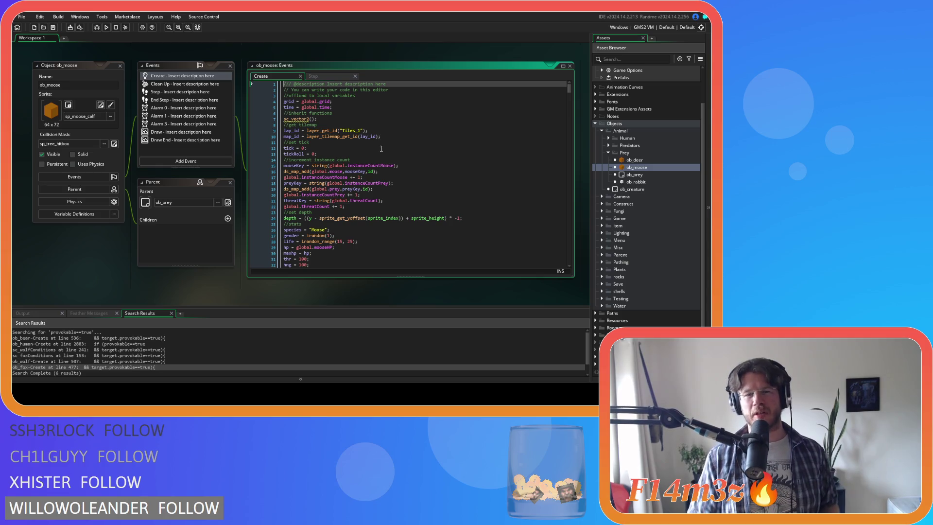
Step: Find state_burn in ob_moose's Create code and join its opening brace onto the function line
click(348, 153)
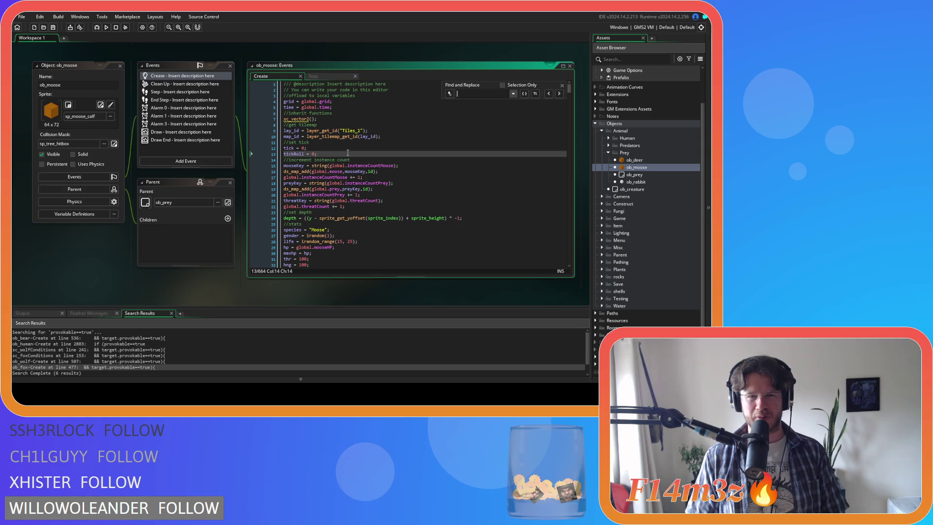
text(sta)
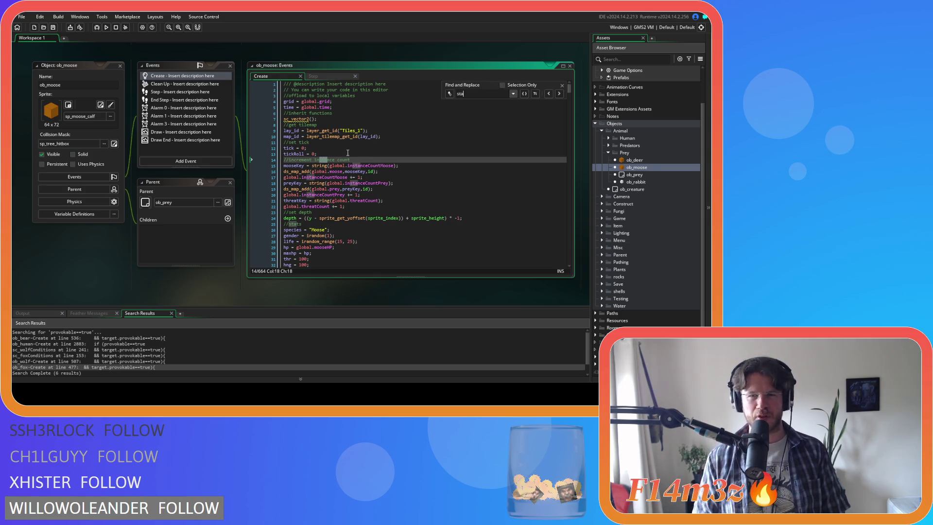
text(te_)
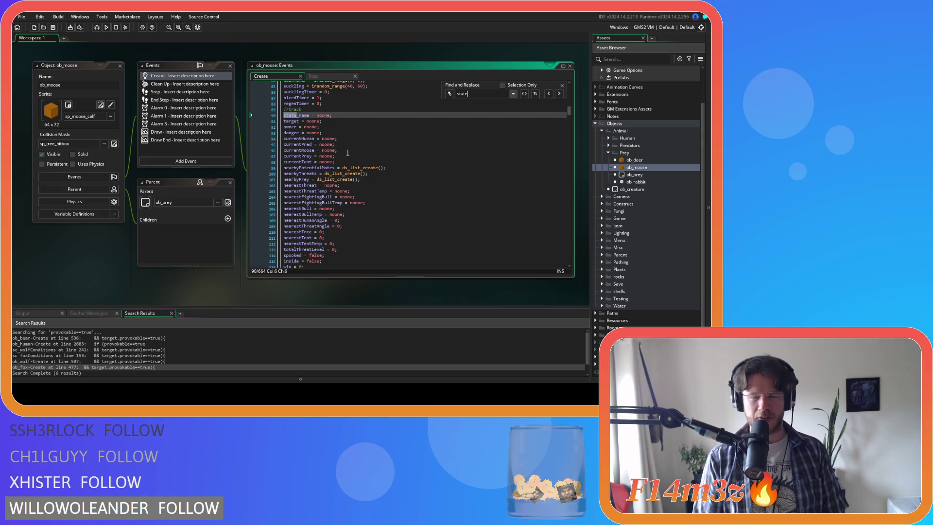
text(burn)
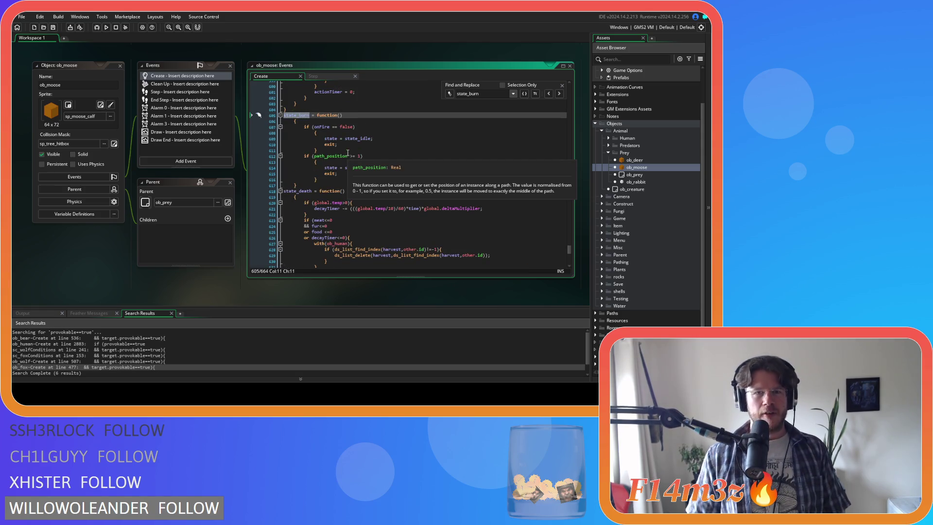
click(293, 121)
key(BackSpace)
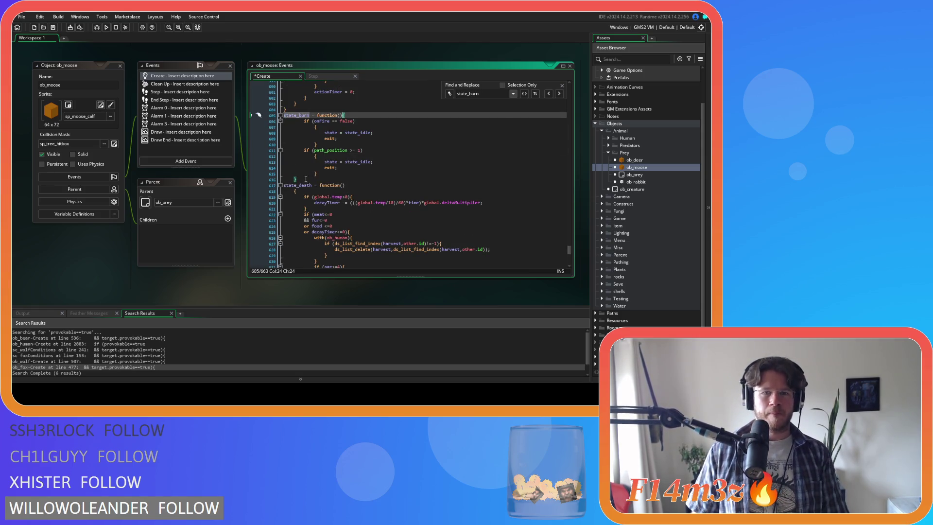
key(Down)
key(Down)
key(Down)
key(shift+Up)
key(shift+Up)
key(shift+Up)
Step: Pull the onFire and path_position opening braces up onto their condition lines
click(301, 127)
key(BackSpace)
key(Down)
key(Down)
key(Down)
key(shift+Up)
key(shift+Up)
key(shift+Up)
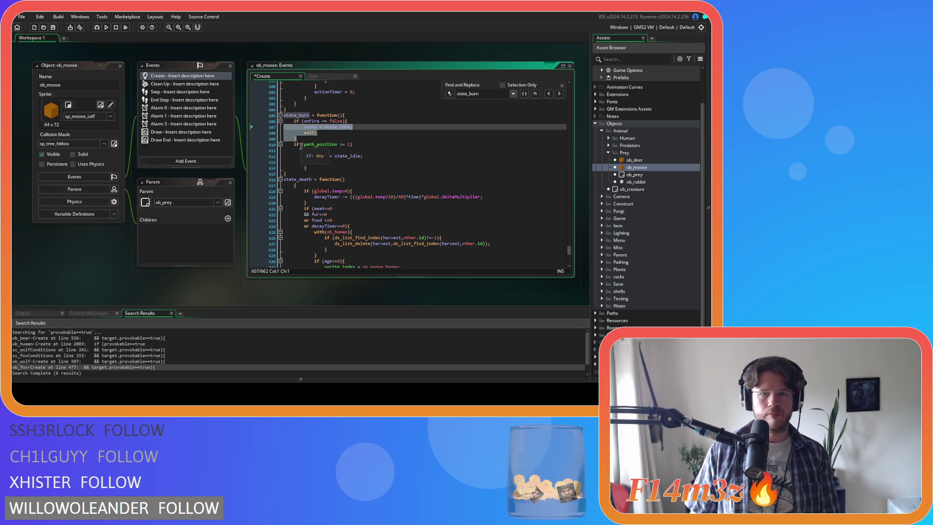
click(303, 151)
key(BackSpace)
key(Down)
key(Down)
key(Down)
key(shift+Up)
key(shift+Up)
key(shift+Up)
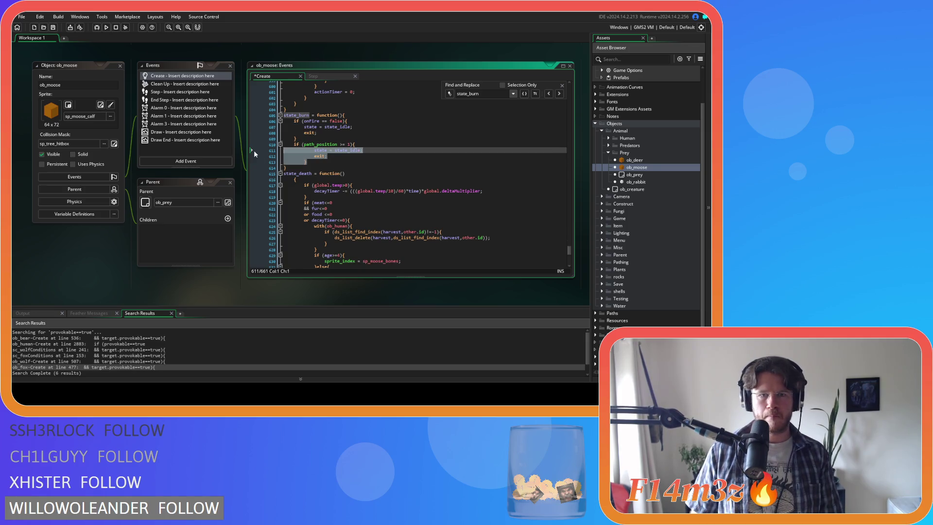
Step: Paste the fresh-water extinguish block after the onFire check and remove the space before >=
click(308, 138)
key(Return)
key(ctrl+v)
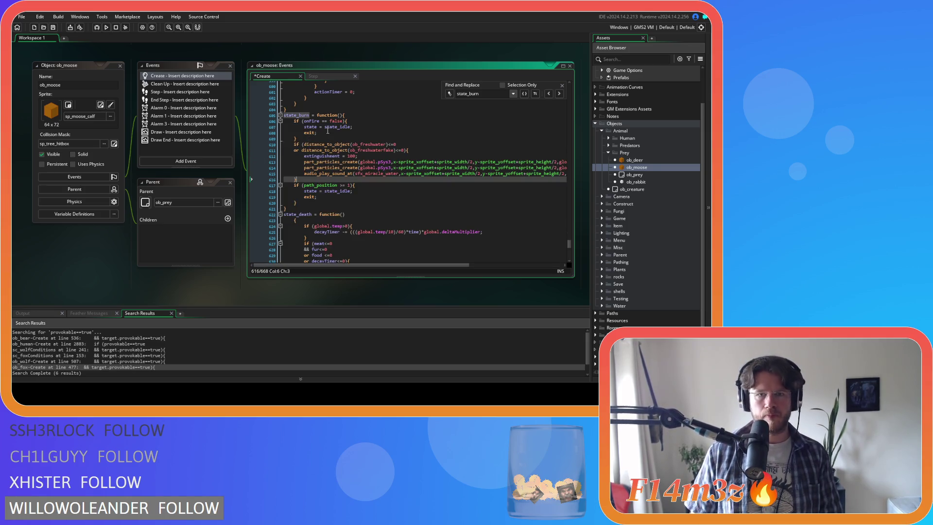
click(320, 121)
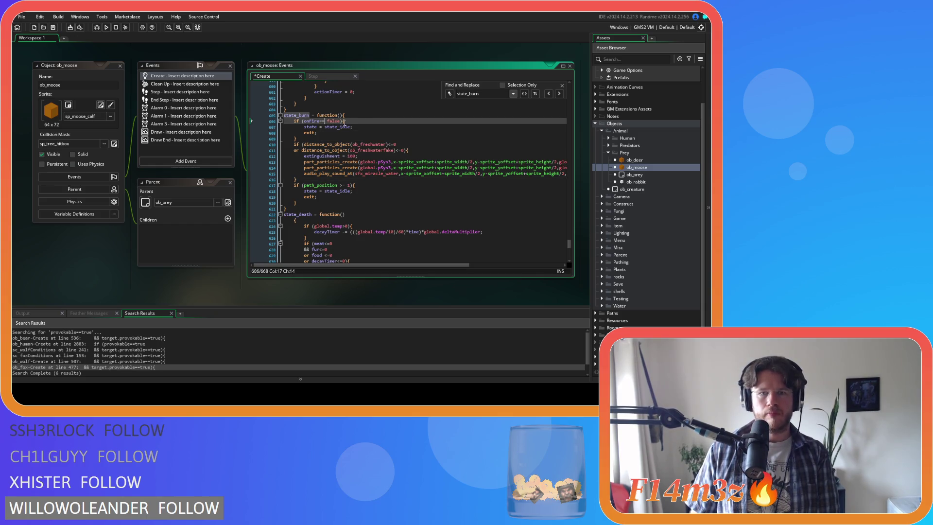
click(340, 185)
key(BackSpace)
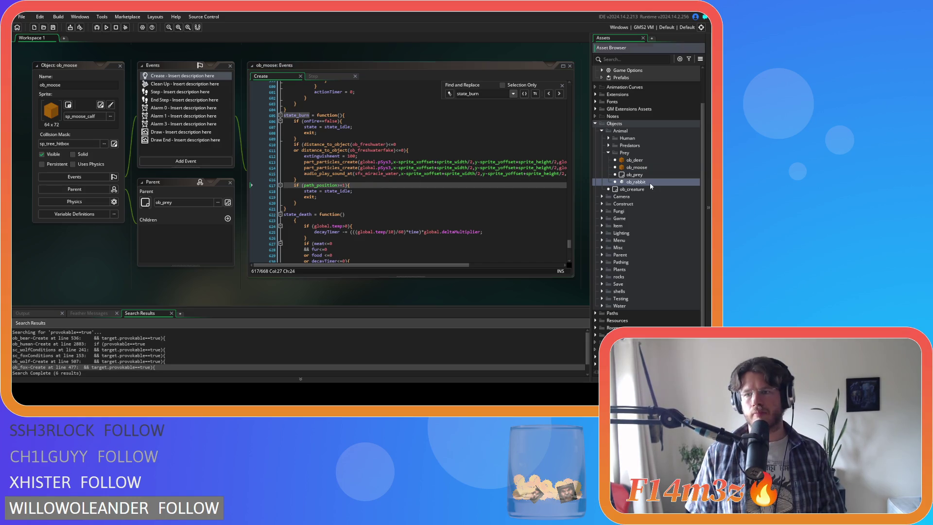
Step: Open ob_rabbit, find state_burn, join its brace onto the function line and unindent the body
double_click(649, 183)
key(ctrl+f)
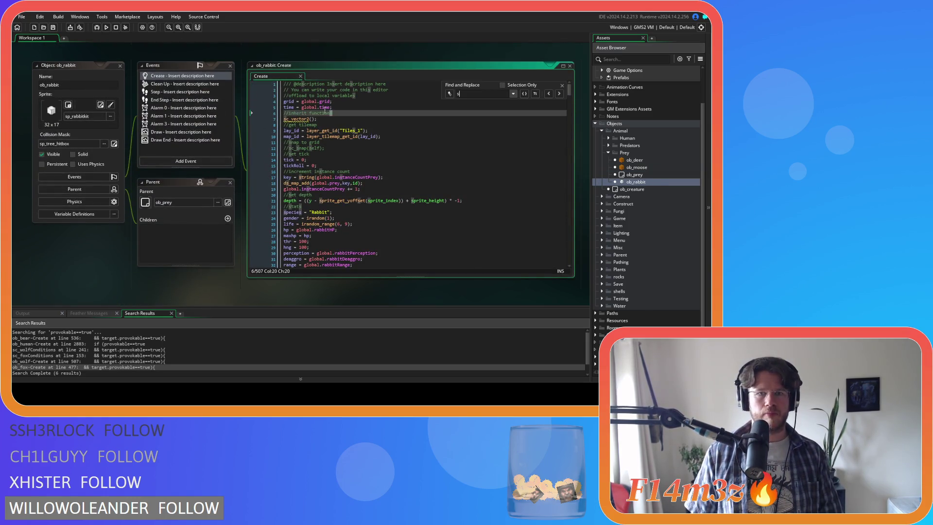
text(state)
text(_burn)
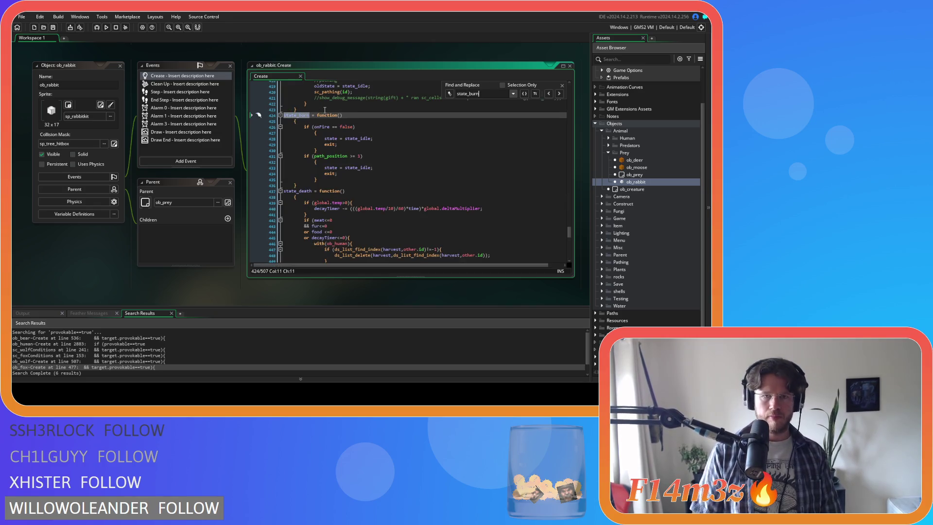
click(301, 121)
key(BackSpace)
key(BackSpace)
drag(301, 179, 211, 124)
key(shift+Tab)
Step: Pull the onFire and path_position opening braces up onto their condition lines
click(301, 127)
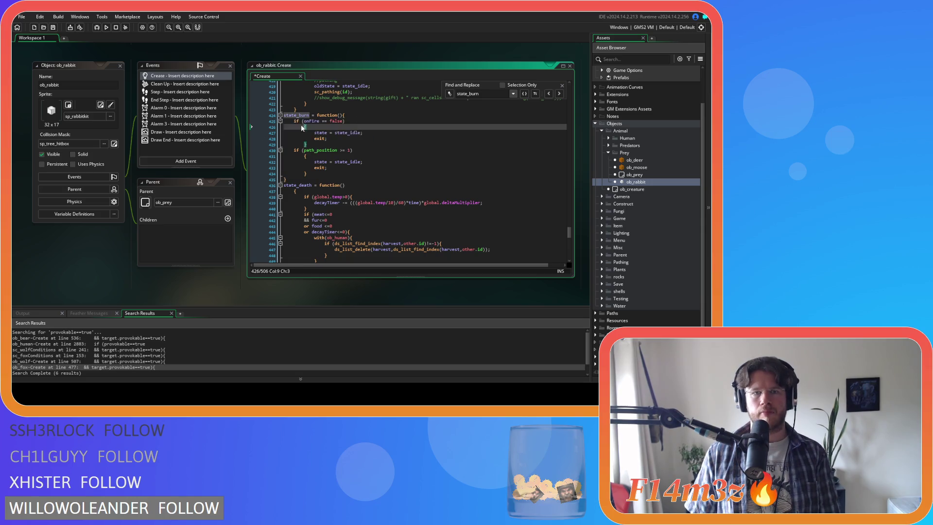
key(BackSpace)
drag(270, 139, 249, 124)
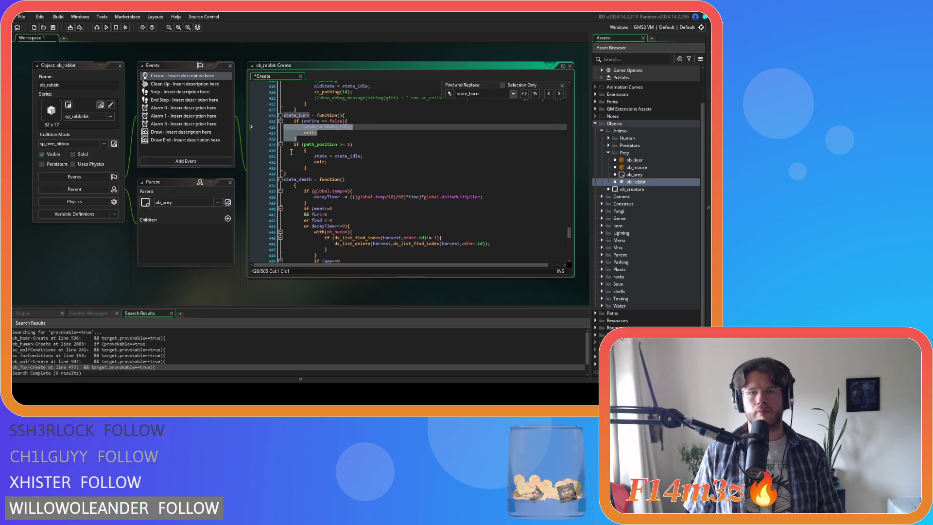
click(291, 152)
key(BackSpace)
key(BackSpace)
drag(312, 159, 278, 152)
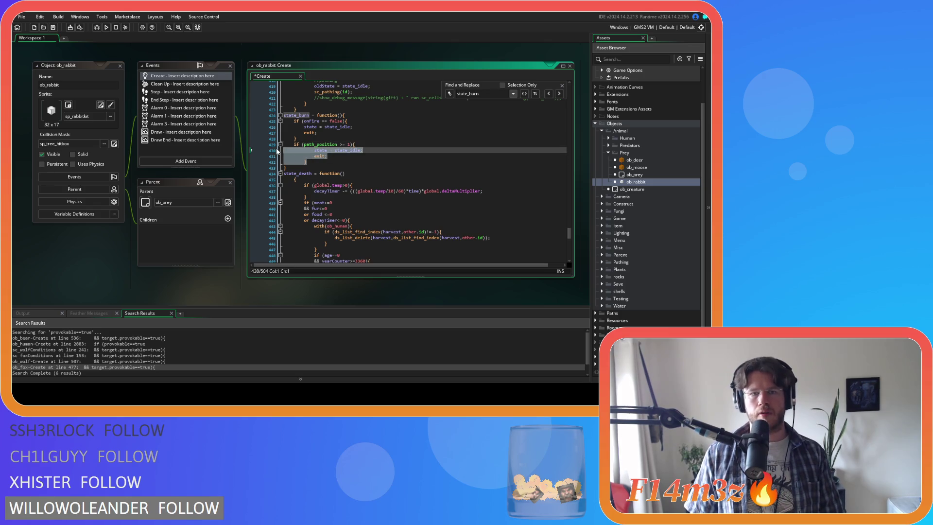
Step: Paste the fresh-water extinguish block after the onFire check and run the game with F5
click(321, 139)
key(Return)
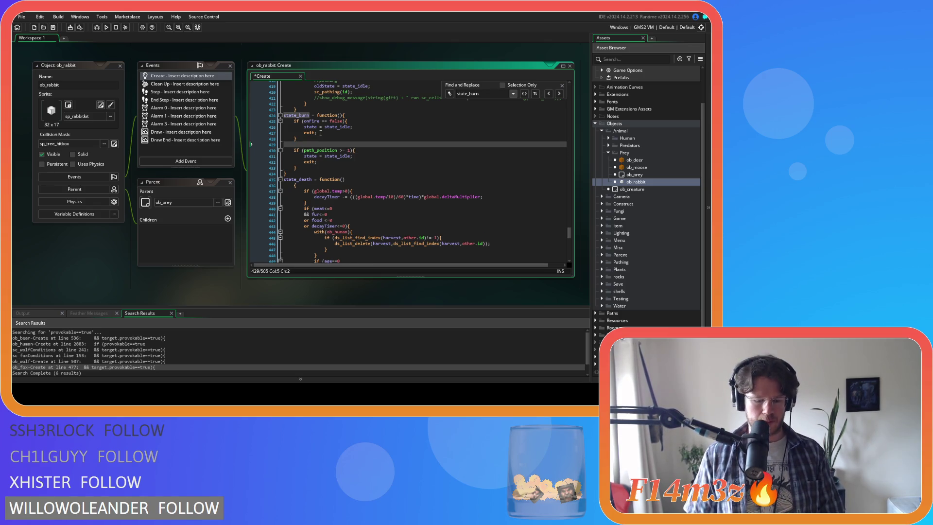
key(ctrl+v)
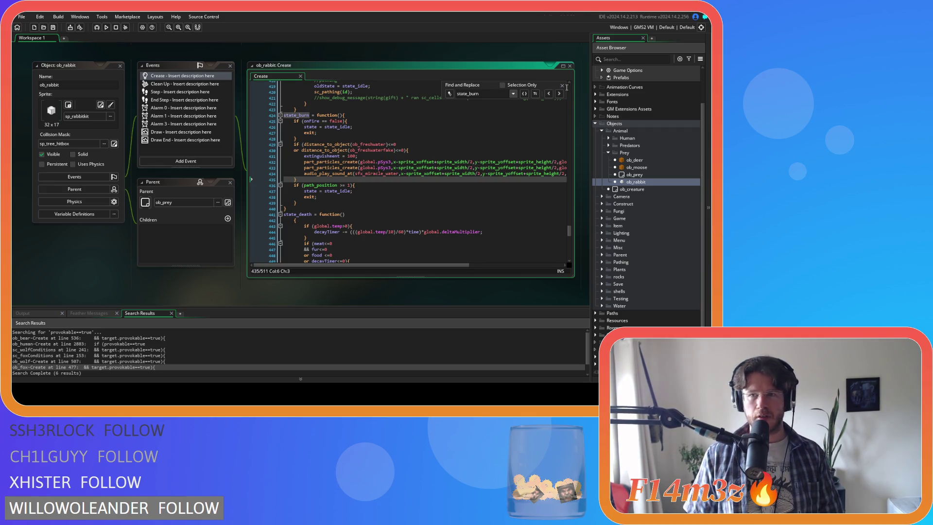
click(427, 187)
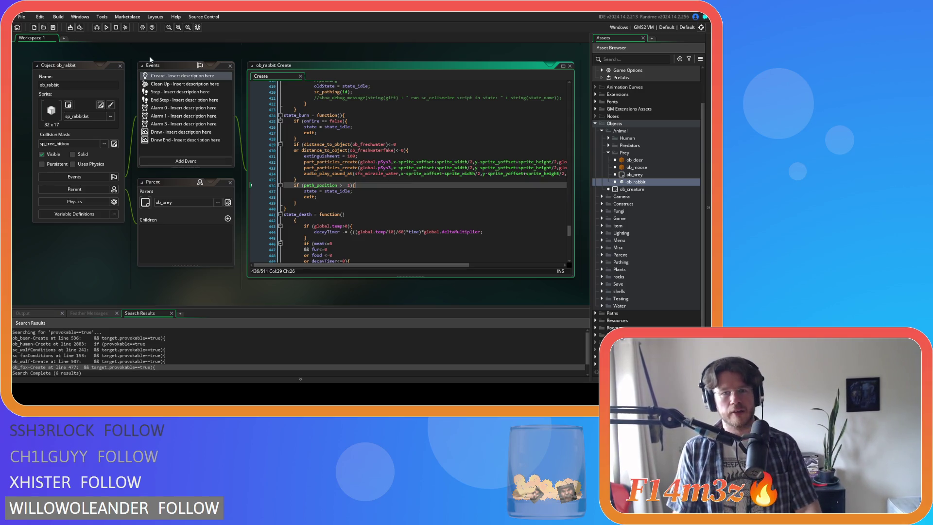
key(F5)
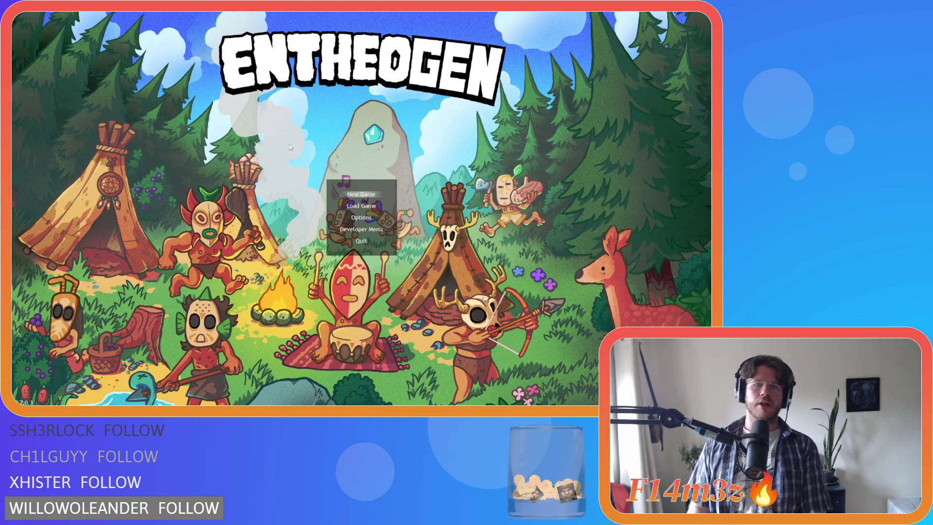
Step: Choose Load Game from the Entheogen main menu to quickload the camp map
key(Down)
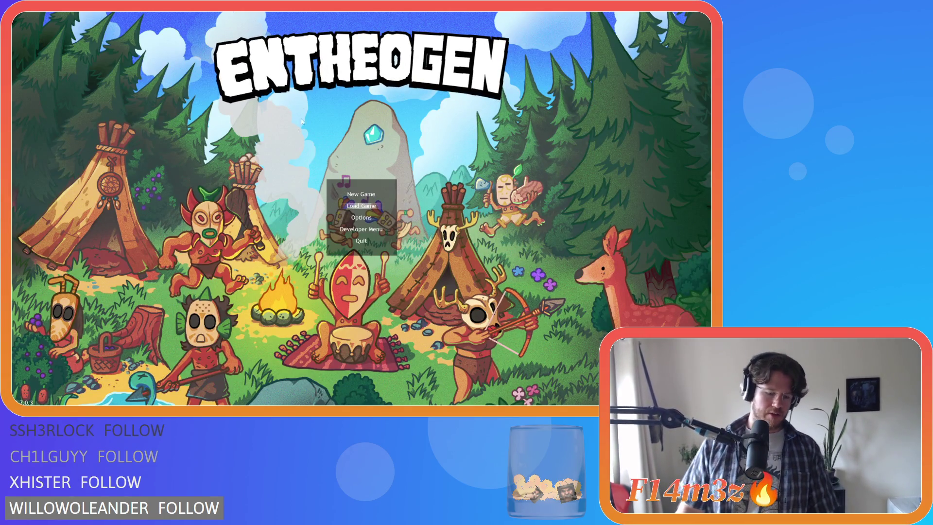
key(Return)
scroll(up, 3)
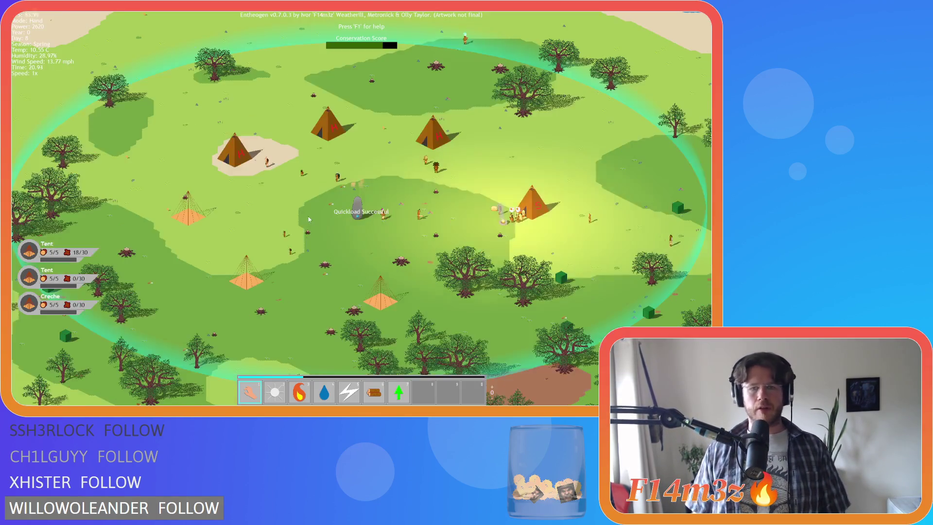
Step: Set the character near the river on fire
scroll(down, 3)
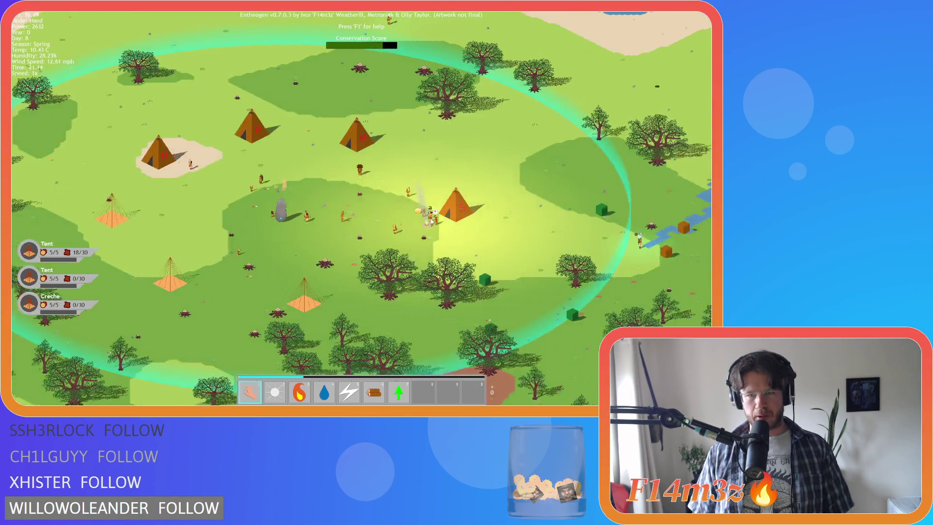
key(d)
scroll(up, 3)
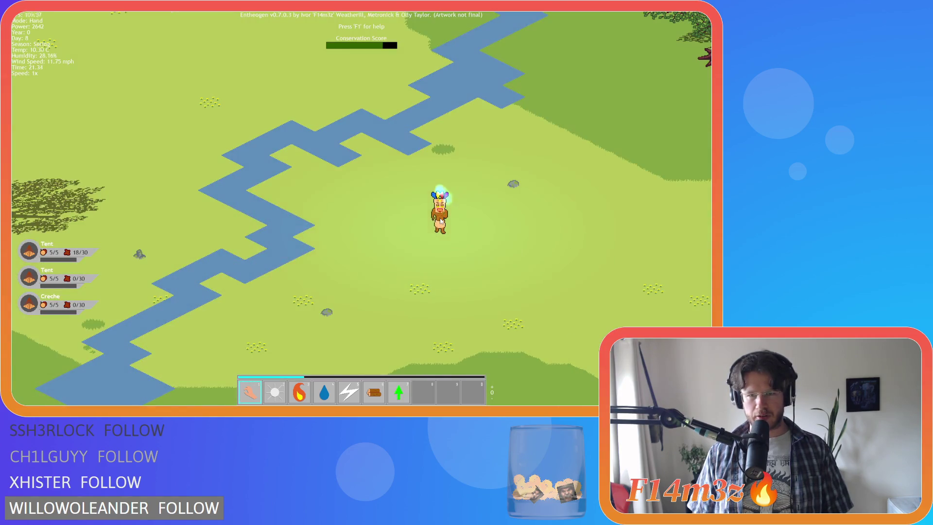
click(431, 213)
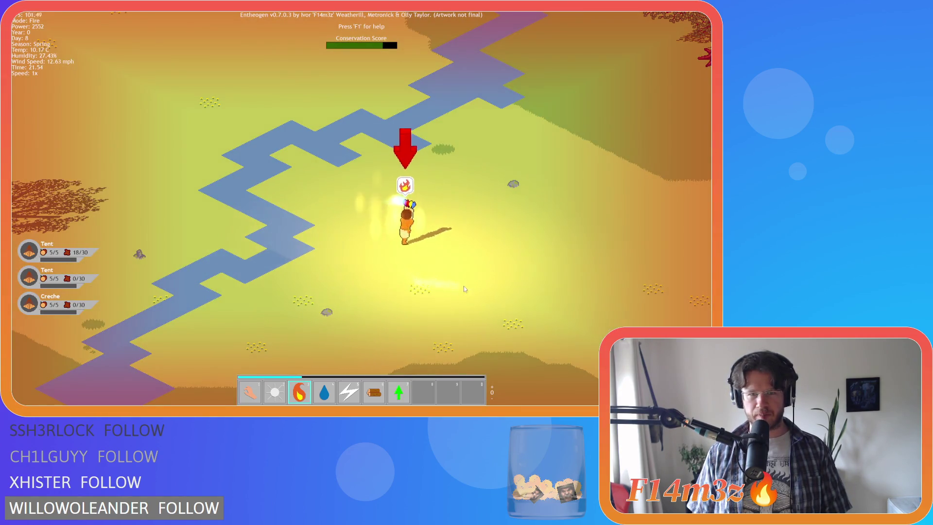
key(d)
key(w)
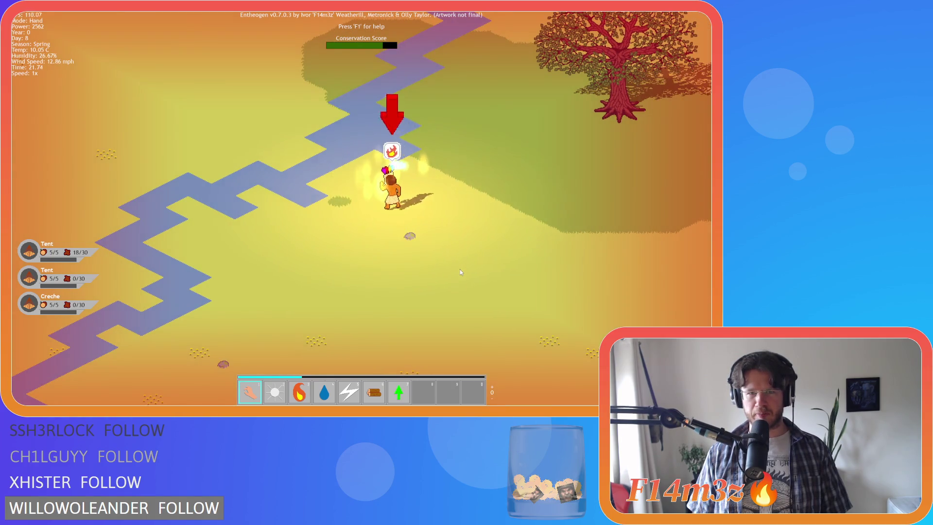
Step: Follow villagers along the river to the tents, then press Escape to quit
key(Tab)
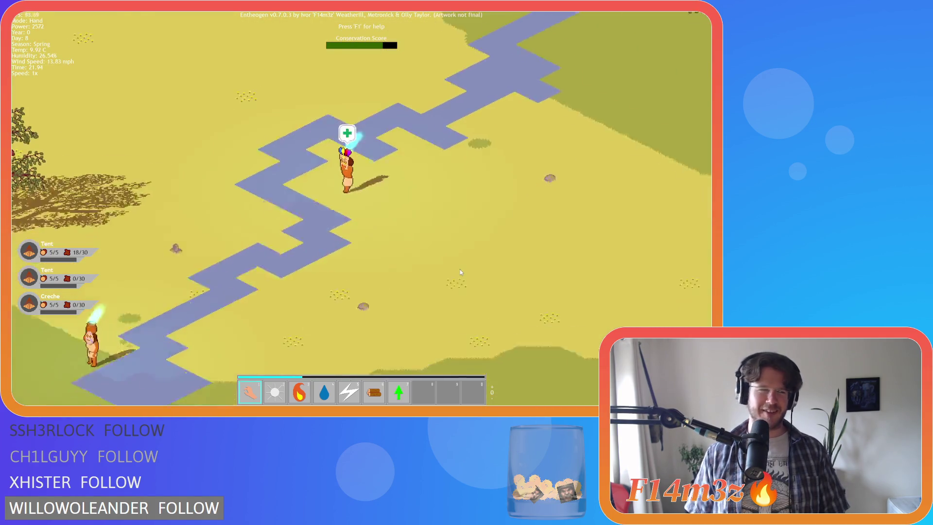
key(a)
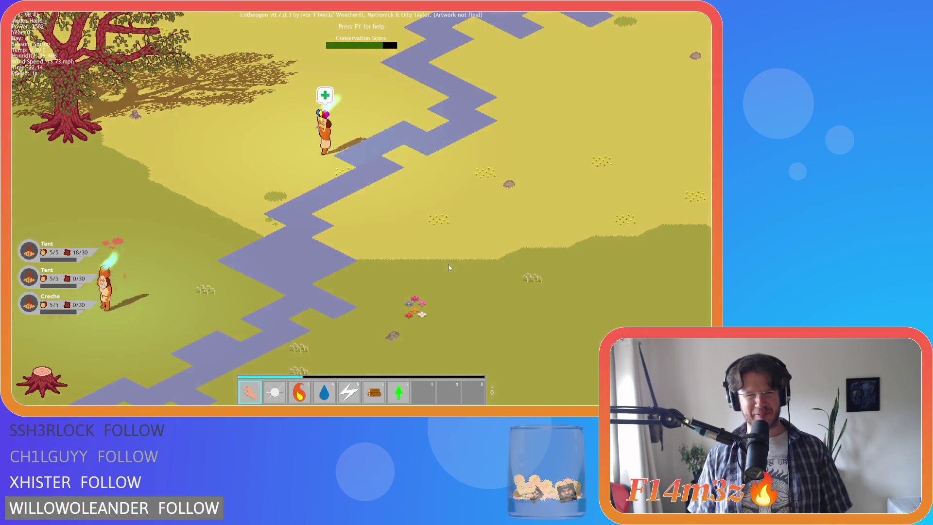
key(a)
key(s)
key(a)
key(s)
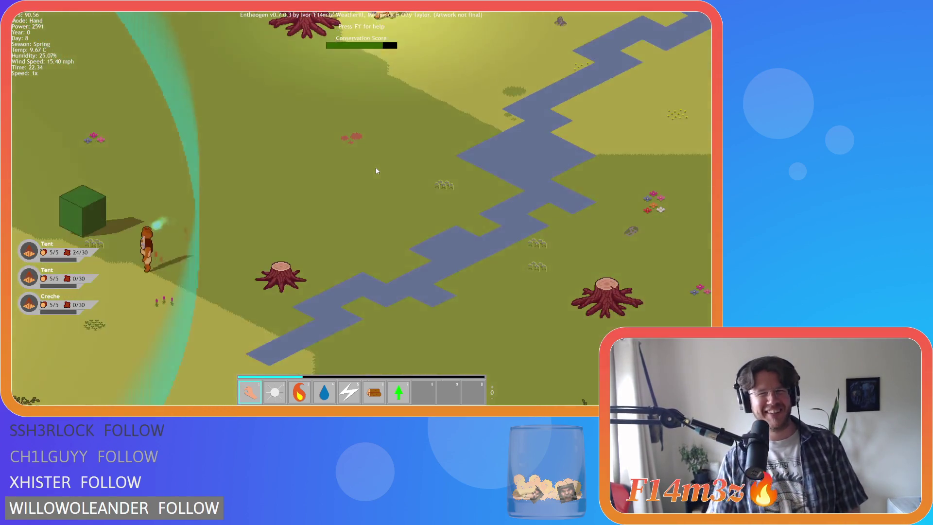
key(w)
key(Tab)
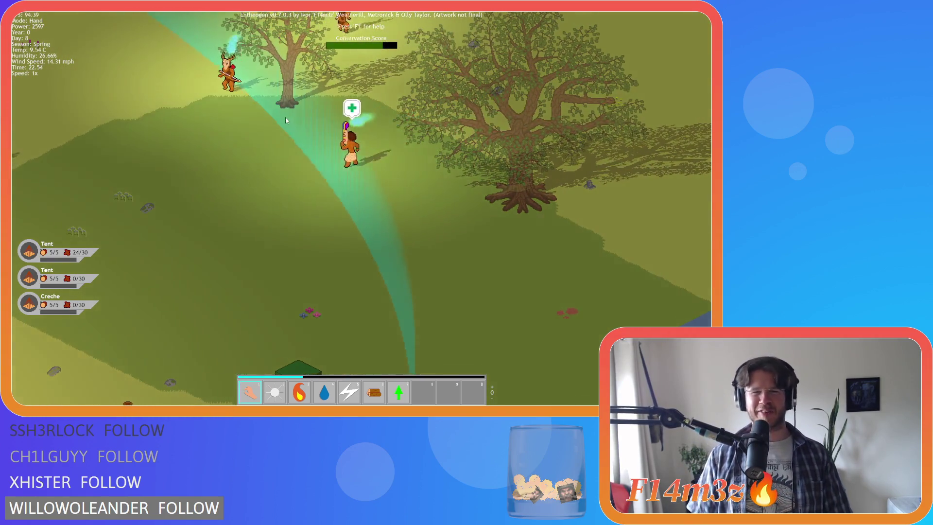
scroll(down, 3)
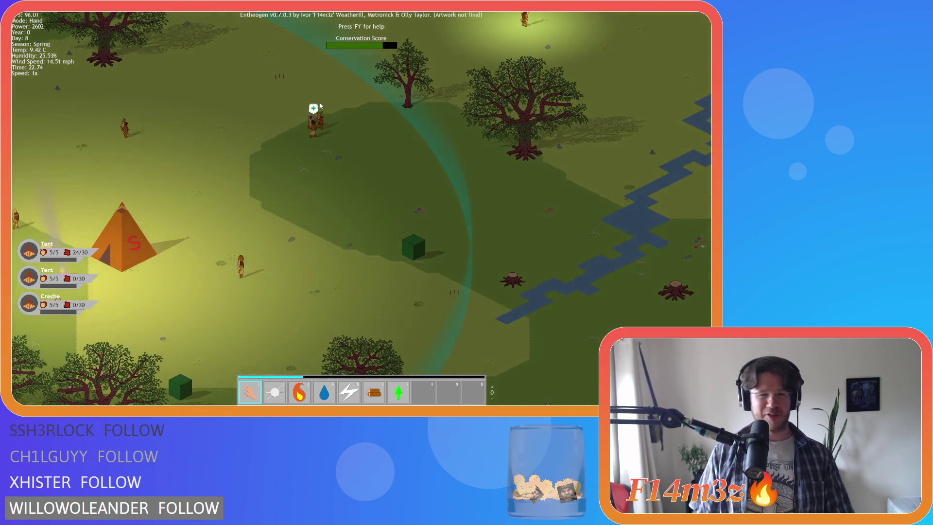
key(a)
key(s)
key(w)
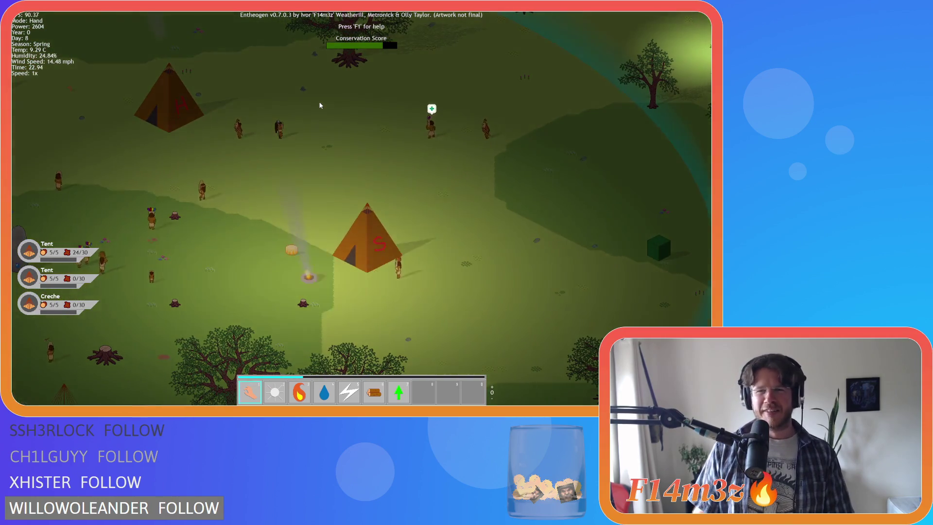
key(Escape)
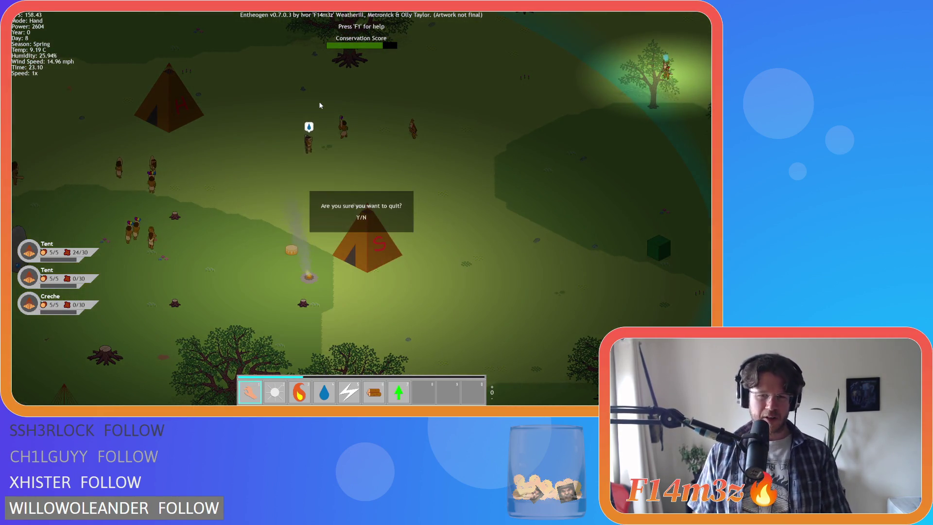
Step: Confirm quitting, then reload the saved game from the title menu
key(y)
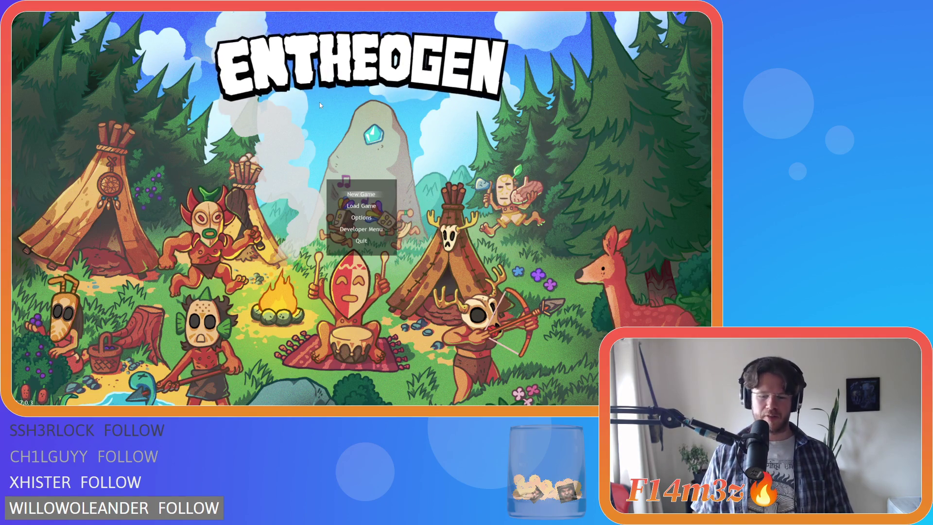
key(Down)
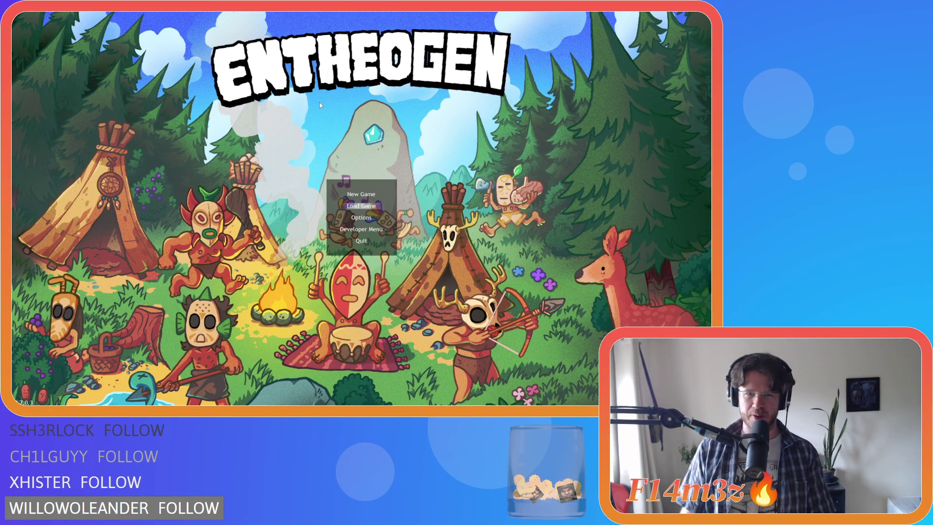
key(Return)
Step: Pan and zoom around the river and tent camp
scroll(up, 3)
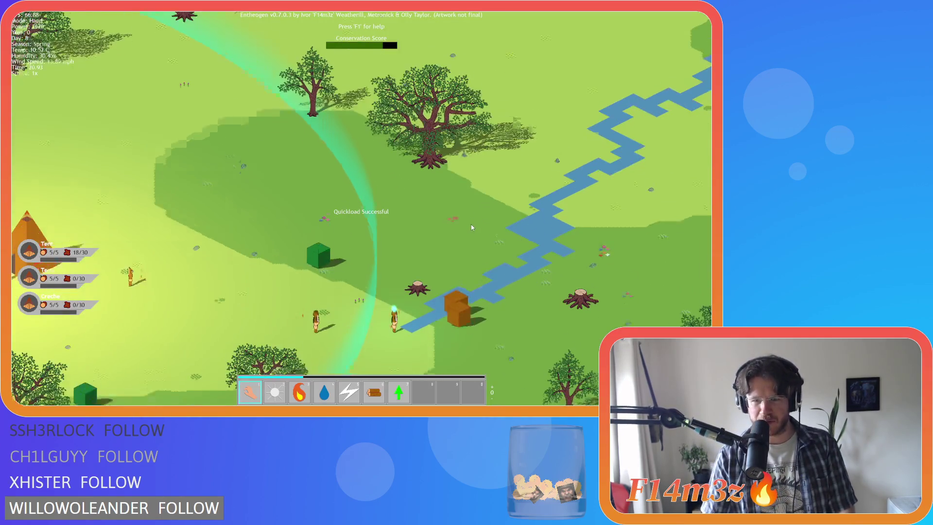
key(s)
key(d)
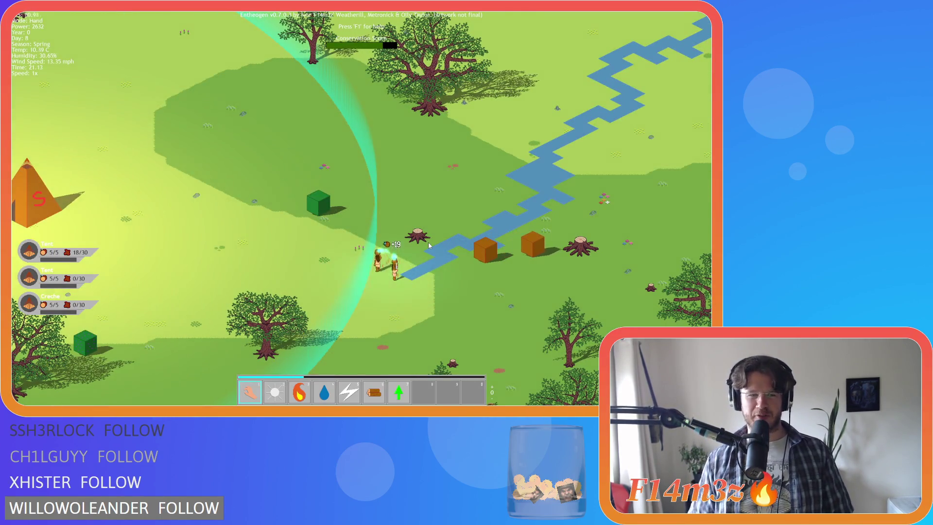
scroll(down, 3)
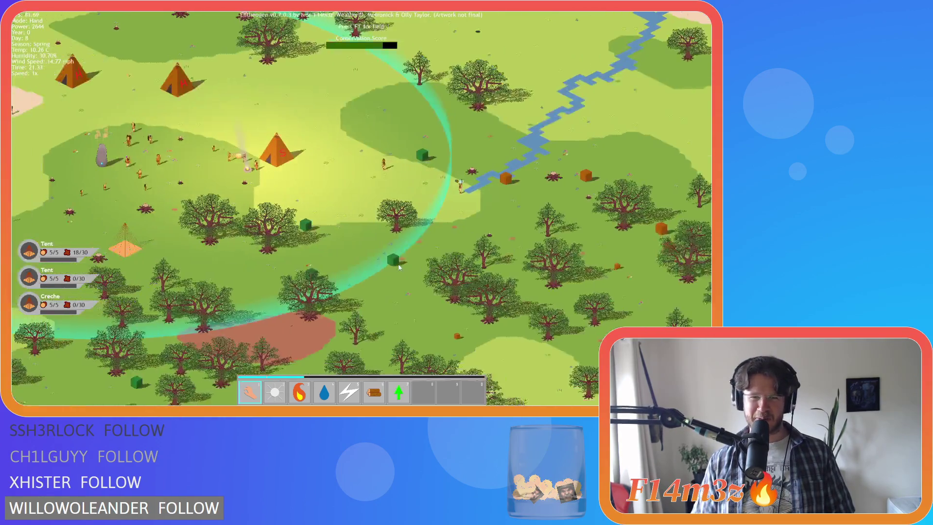
key(w)
scroll(up, 3)
scroll(down, 3)
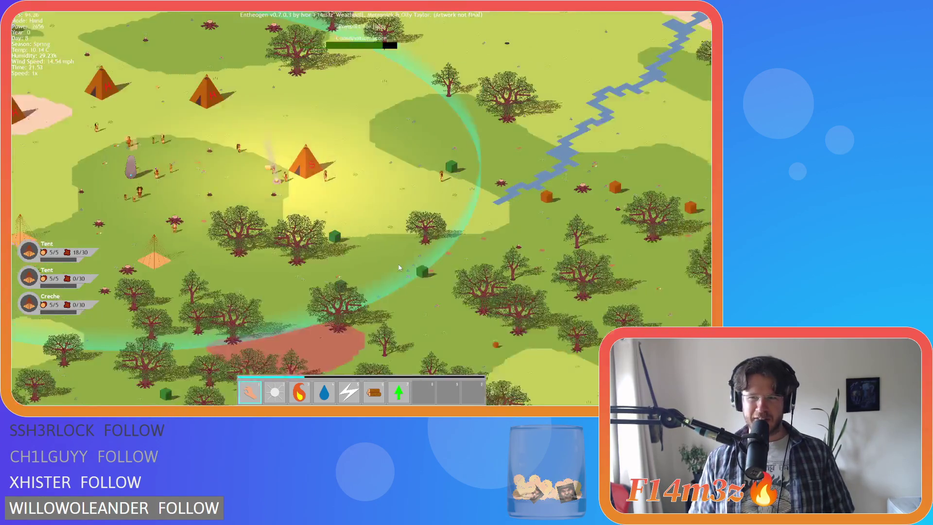
scroll(up, 3)
scroll(down, 3)
key(a)
key(a)
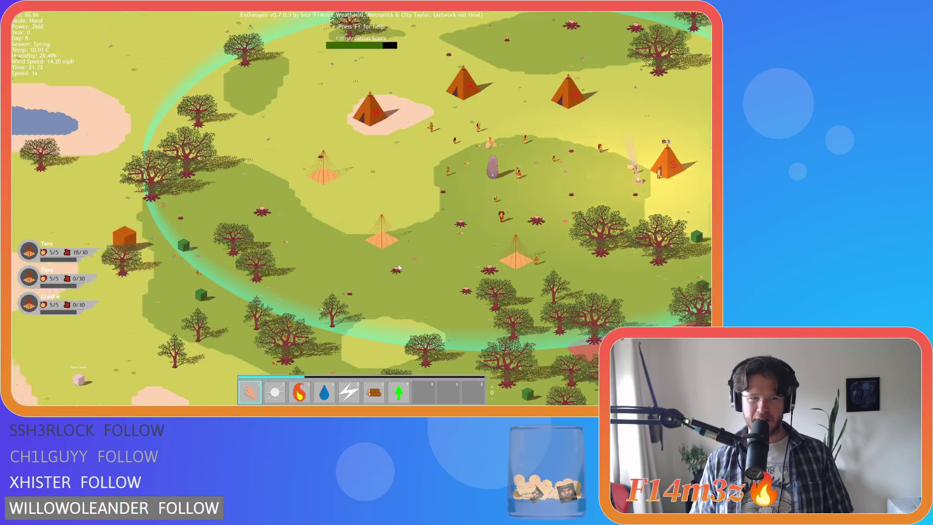
scroll(up, 3)
scroll(down, 3)
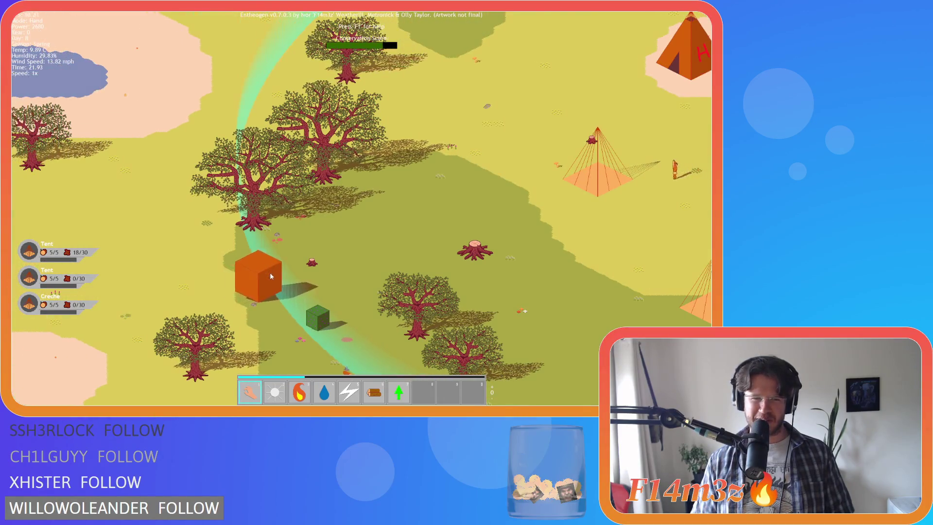
scroll(down, 3)
key(d)
key(s)
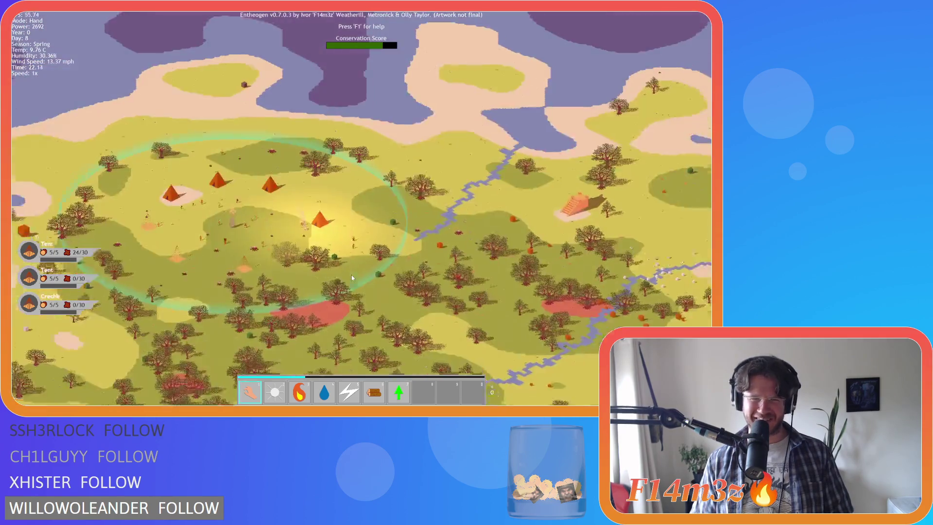
key(a)
scroll(up, 3)
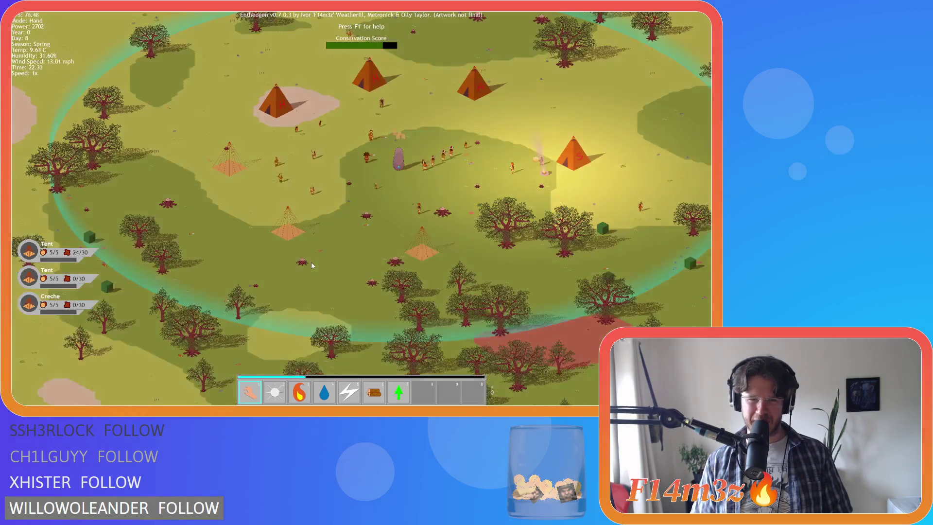
scroll(down, 3)
key(d)
scroll(up, 3)
key(d)
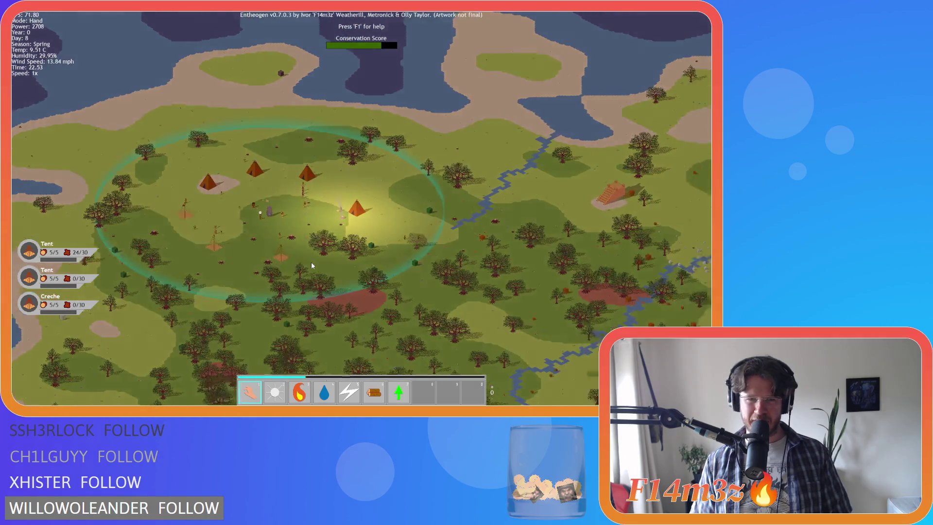
key(s)
key(a)
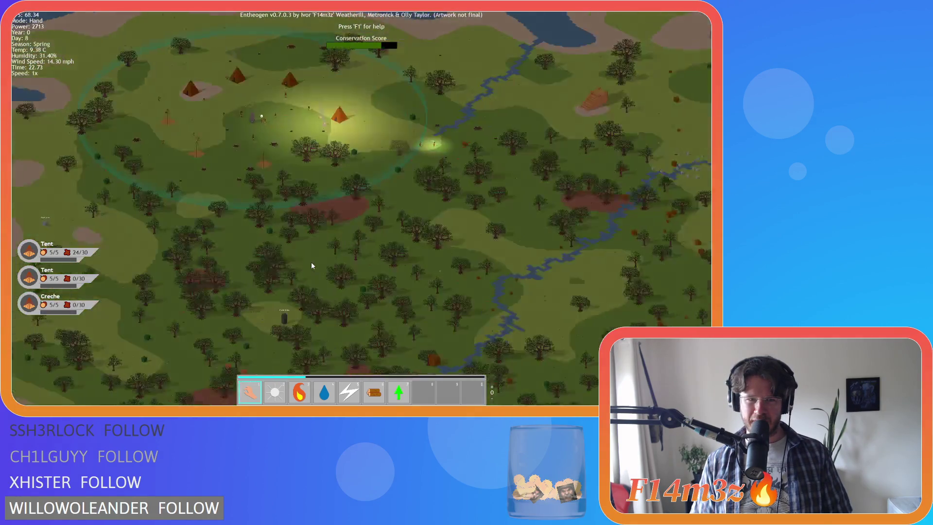
key(w)
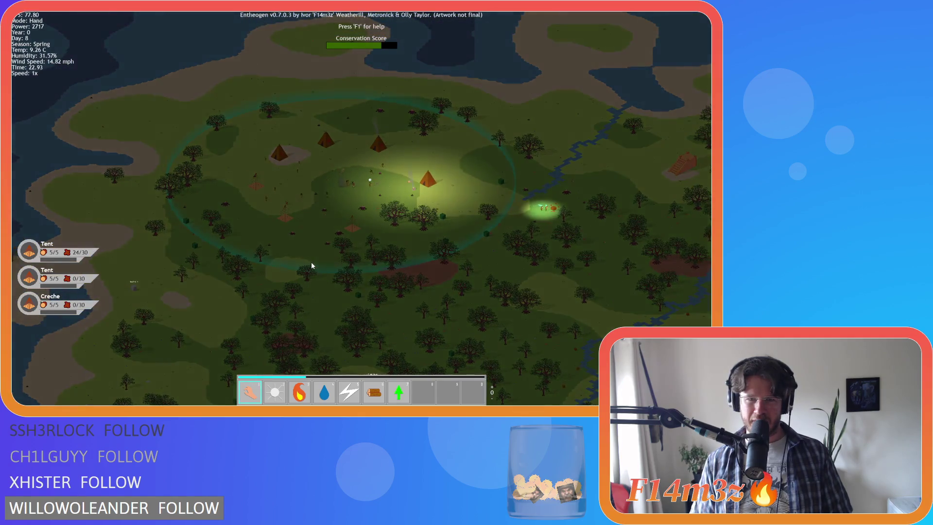
key(d)
Step: Check the god powers list, then pan across the forest
key(F1)
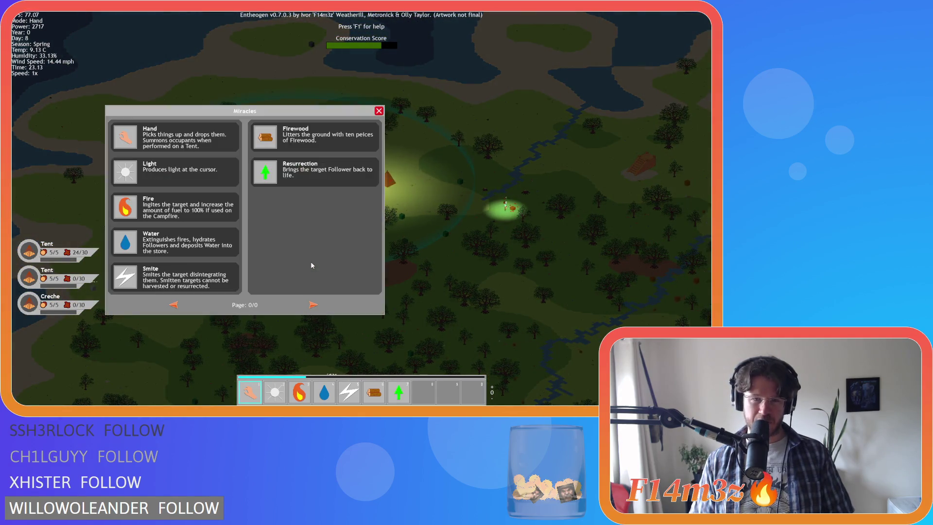
key(F1)
scroll(up, 3)
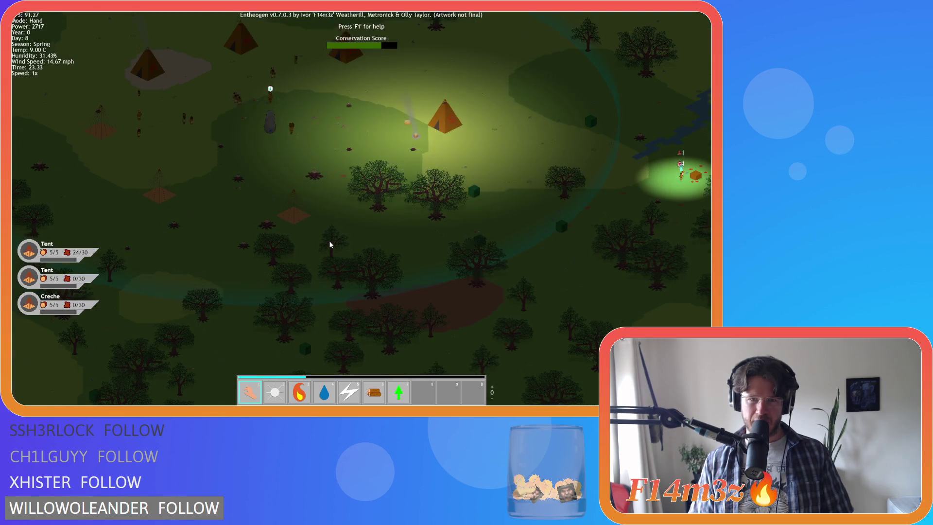
scroll(down, 3)
key(a)
key(s)
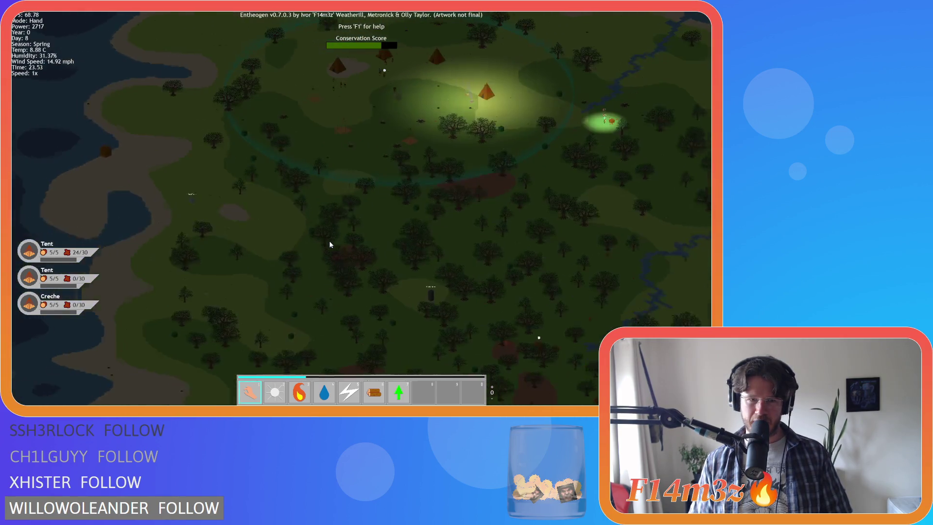
key(w)
scroll(up, 3)
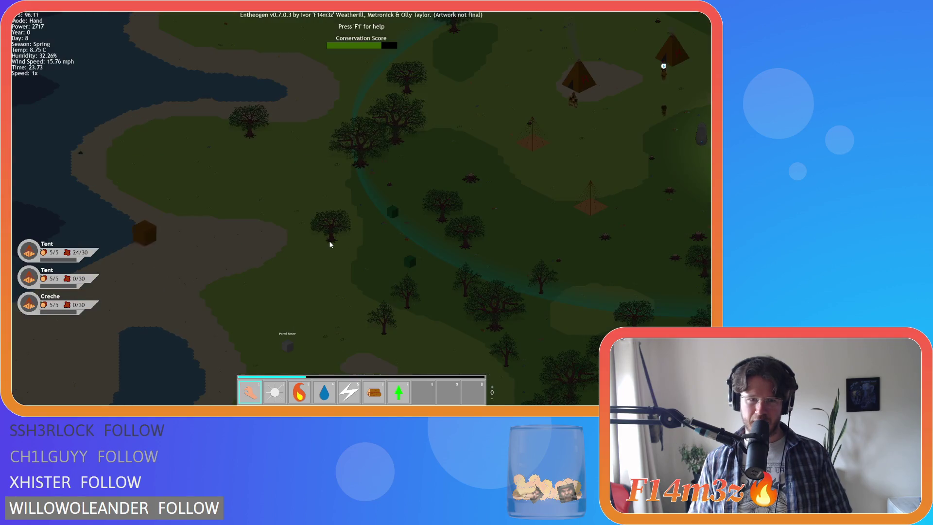
scroll(down, 3)
key(d)
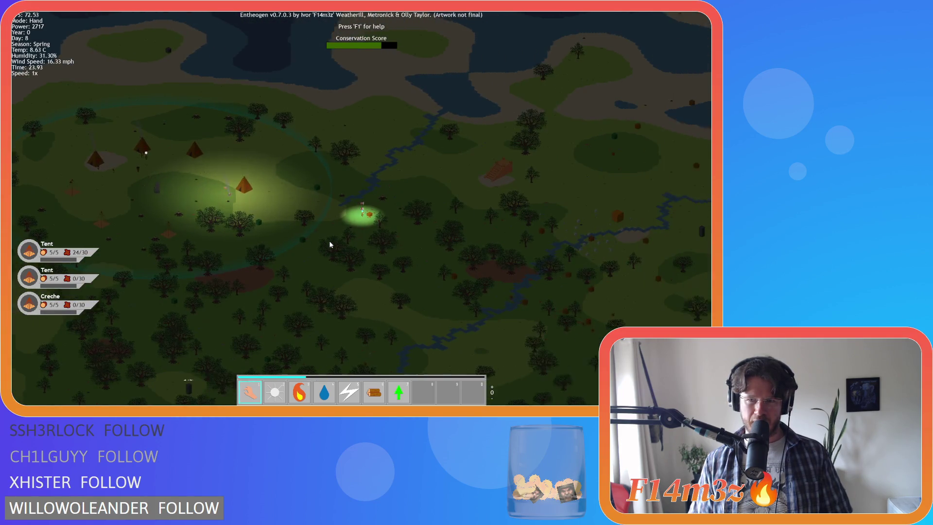
key(s)
key(a)
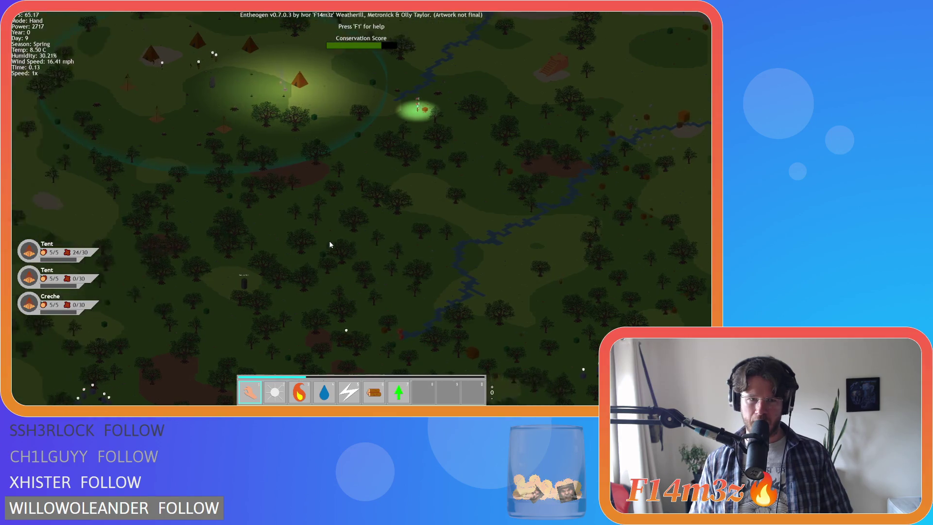
key(w)
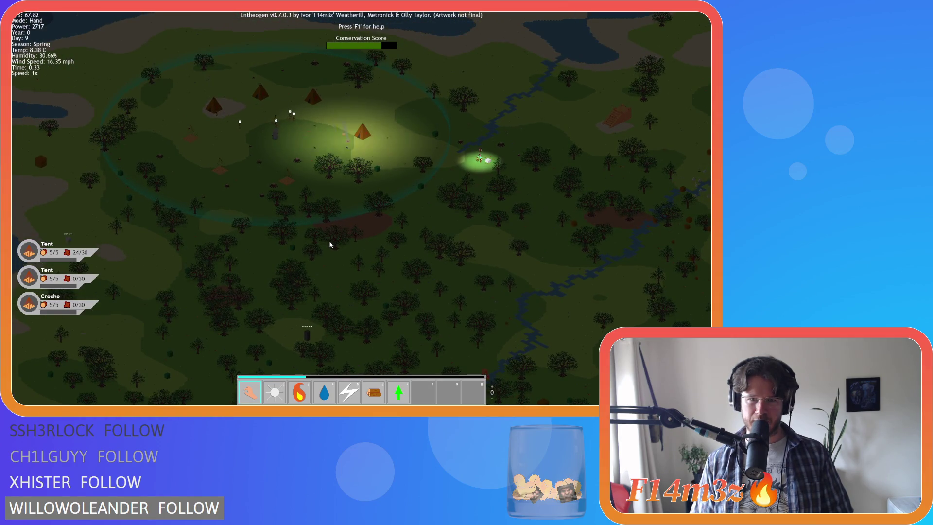
scroll(up, 3)
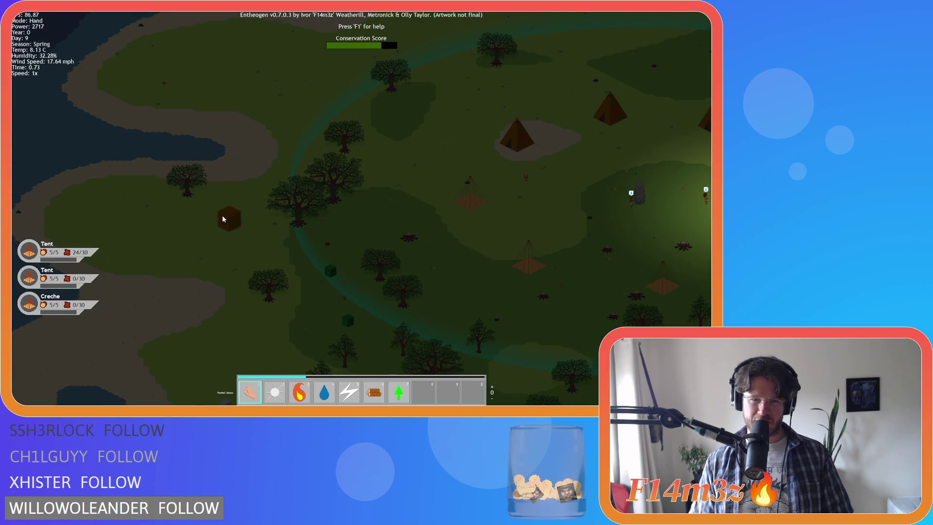
scroll(up, 3)
Step: Carry the brown cube toward the river and reload the quicksave with F9
drag(319, 239, 451, 248)
scroll(down, 3)
scroll(down, 3)
scroll(up, 3)
key(a)
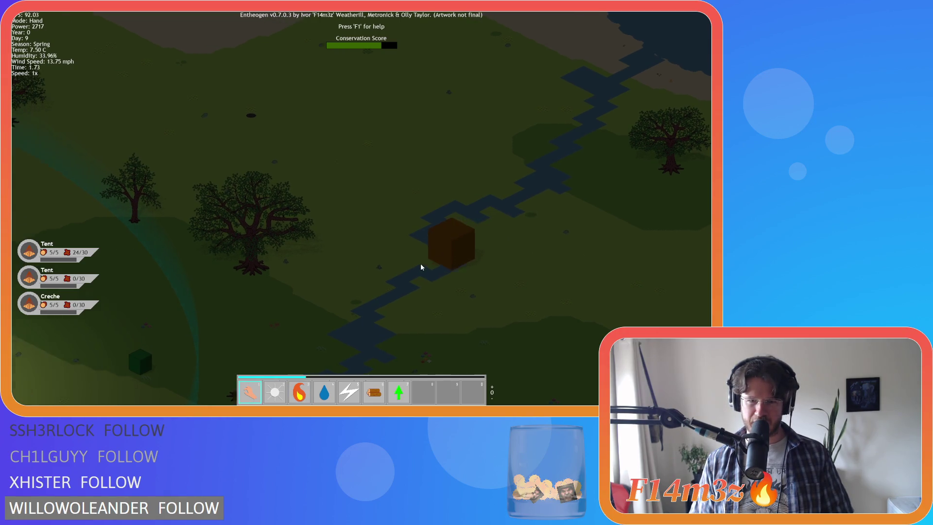
key(s)
key(w)
key(d)
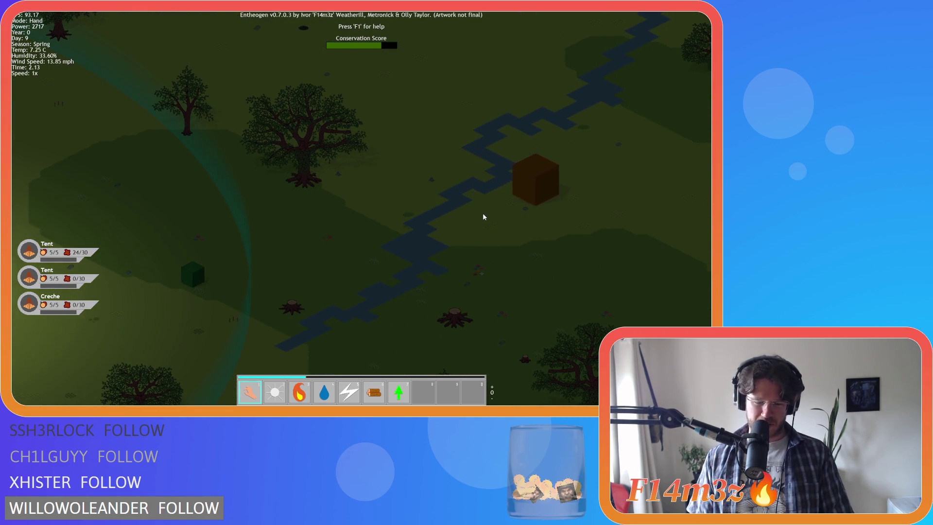
key(F9)
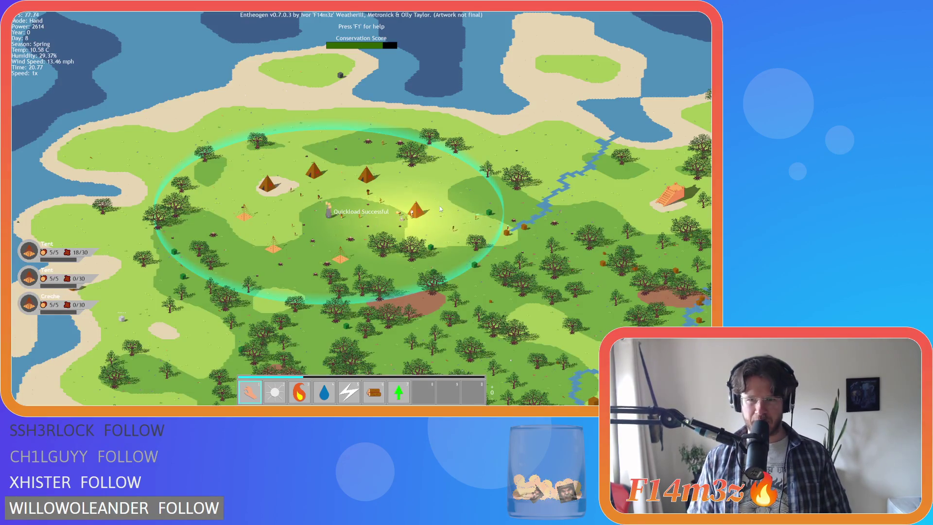
Step: Drag the brown cube toward the river, pan over the forest, and ask to quit
scroll(up, 3)
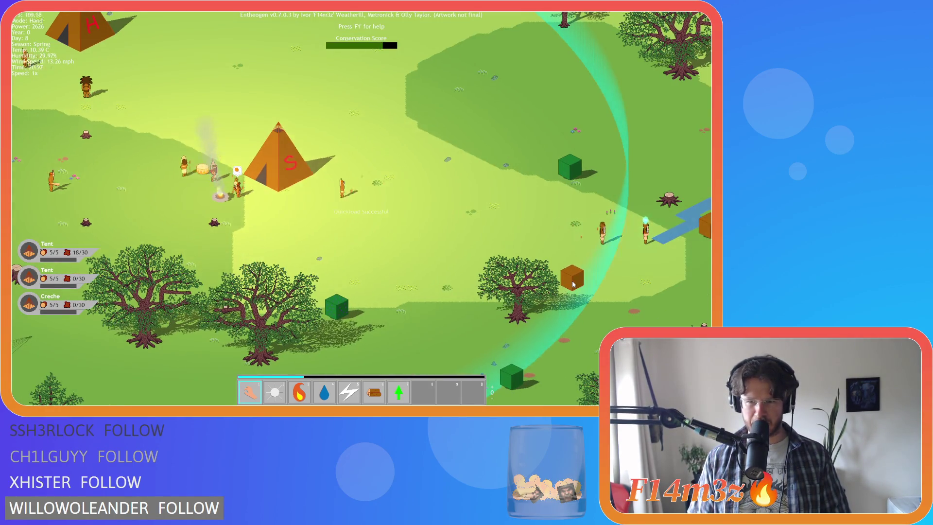
key(w)
key(d)
drag(459, 248, 526, 266)
key(d)
key(w)
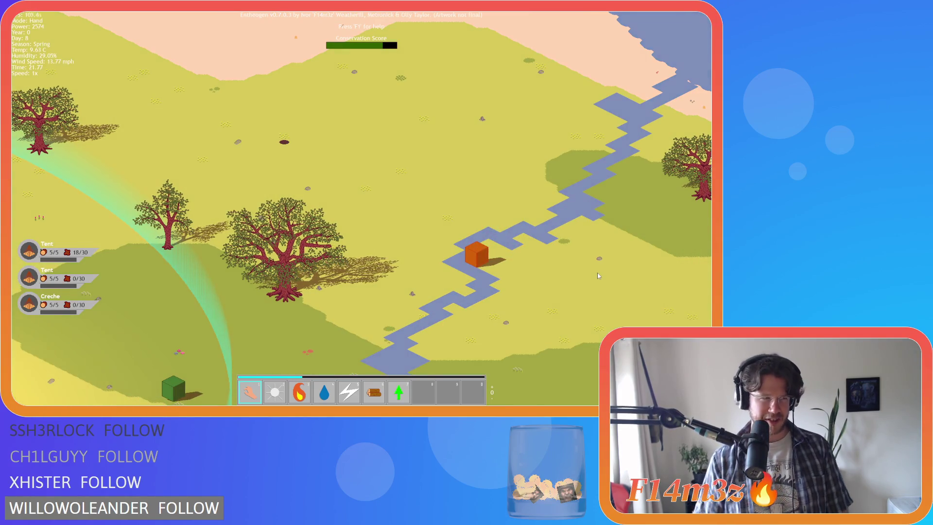
key(s)
key(s)
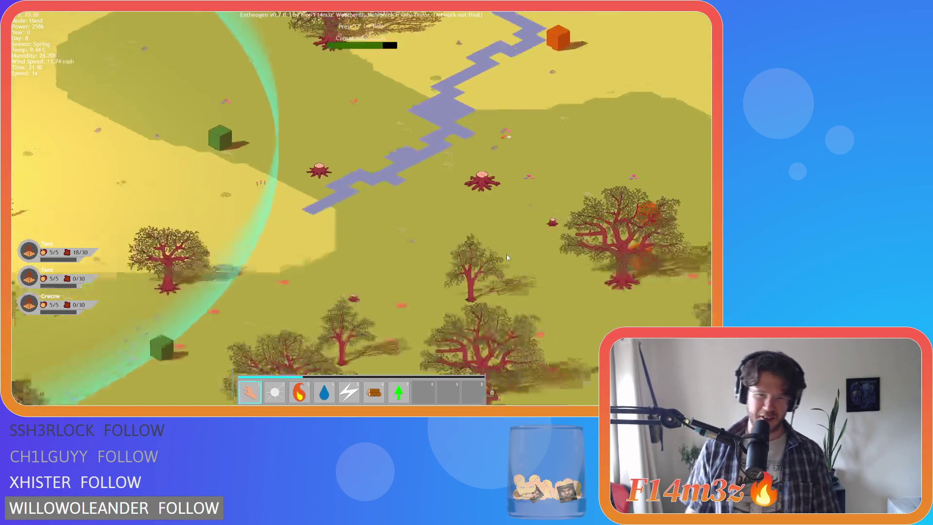
key(Escape)
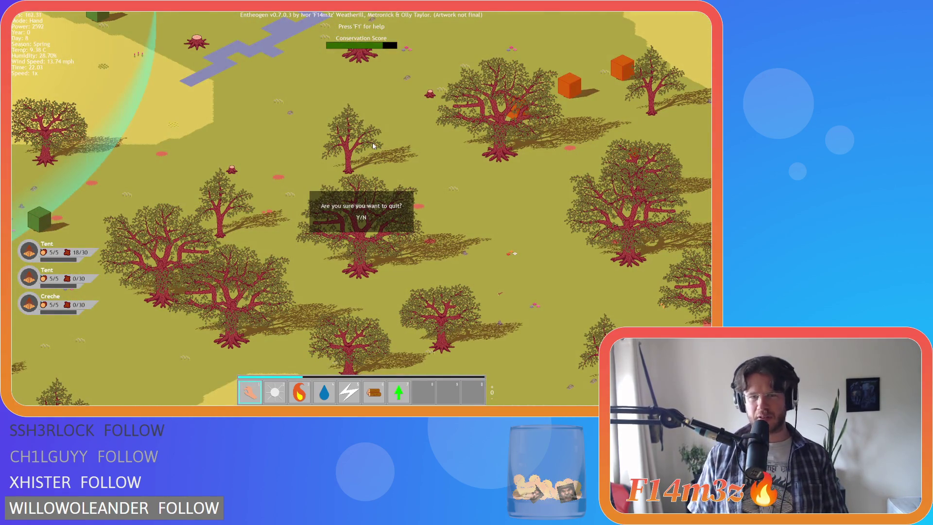
Step: Confirm quitting the game and return to the code around lines 432–433
key(y)
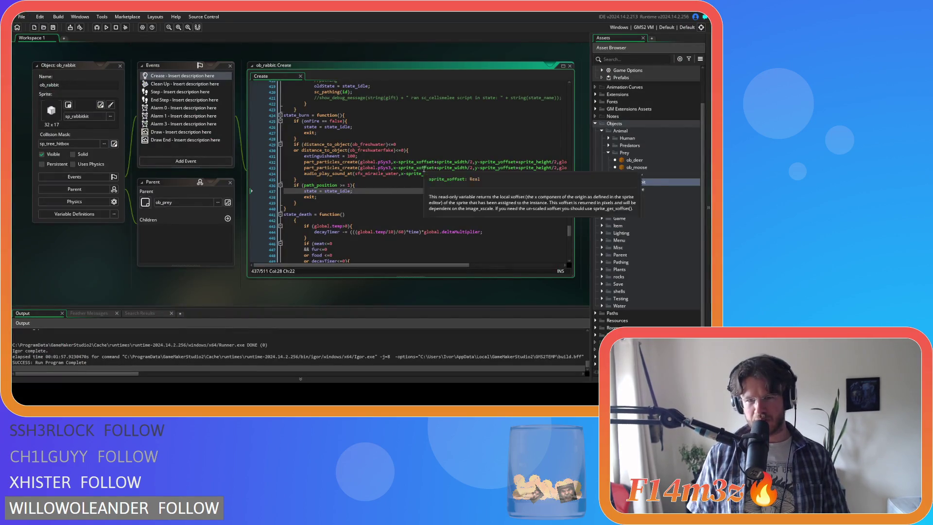
click(424, 168)
click(393, 161)
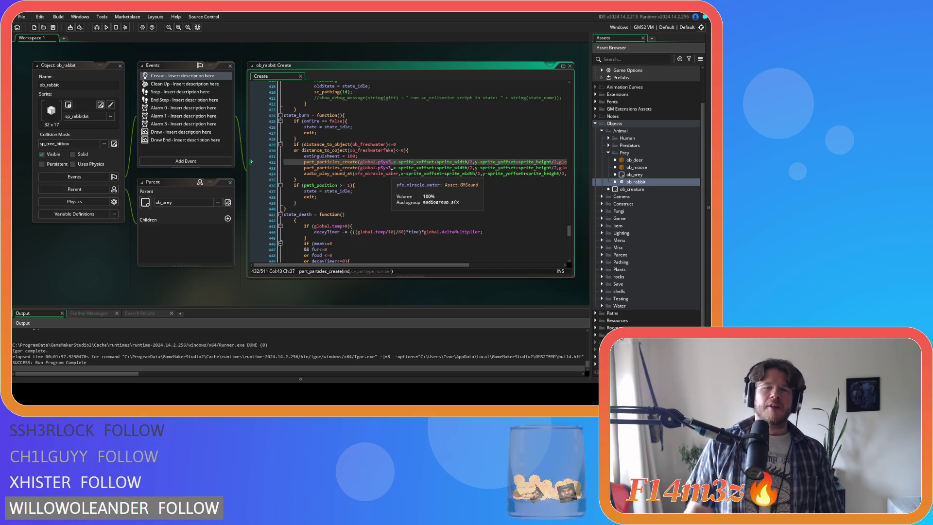
Step: Close all editor windows and collapse the Prey, Animal and Objects folders
click(76, 262)
right_click(76, 263)
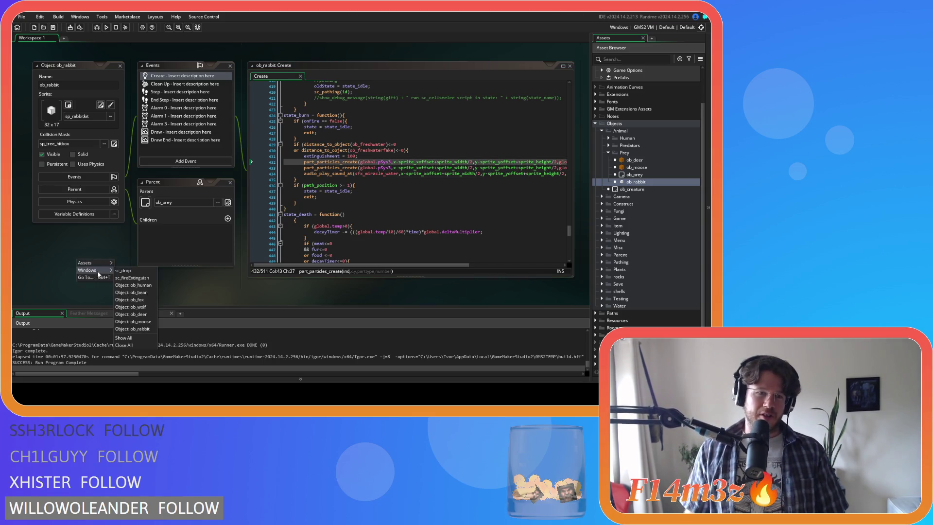
click(133, 310)
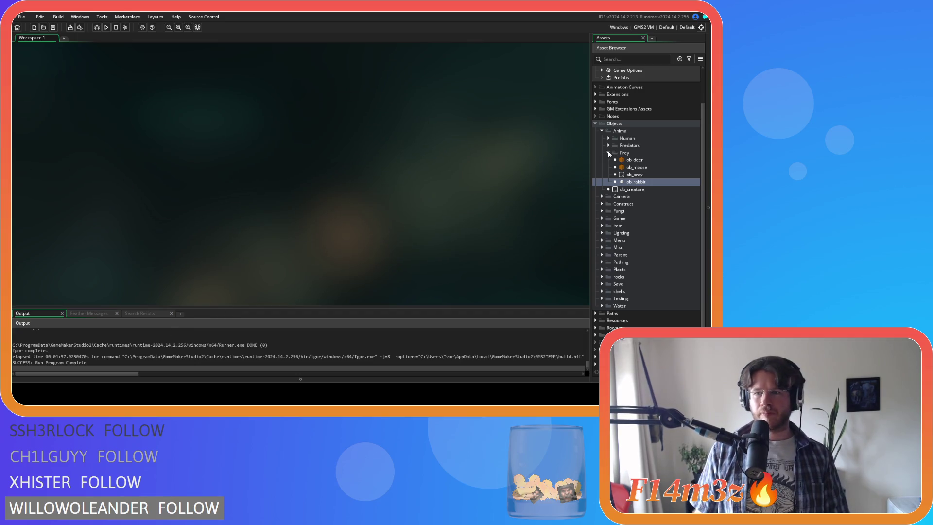
click(608, 152)
click(601, 130)
click(597, 155)
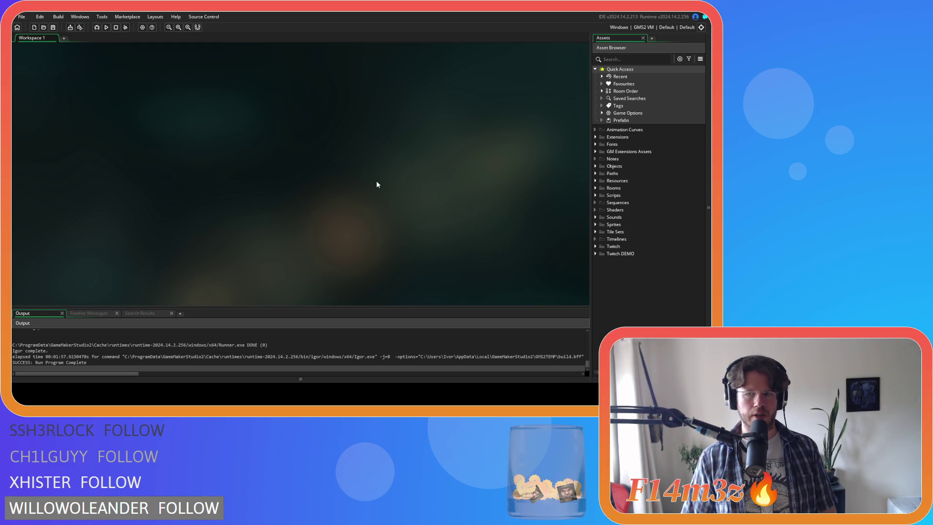
Step: Open the Game Options dialog from the toolbar
click(142, 28)
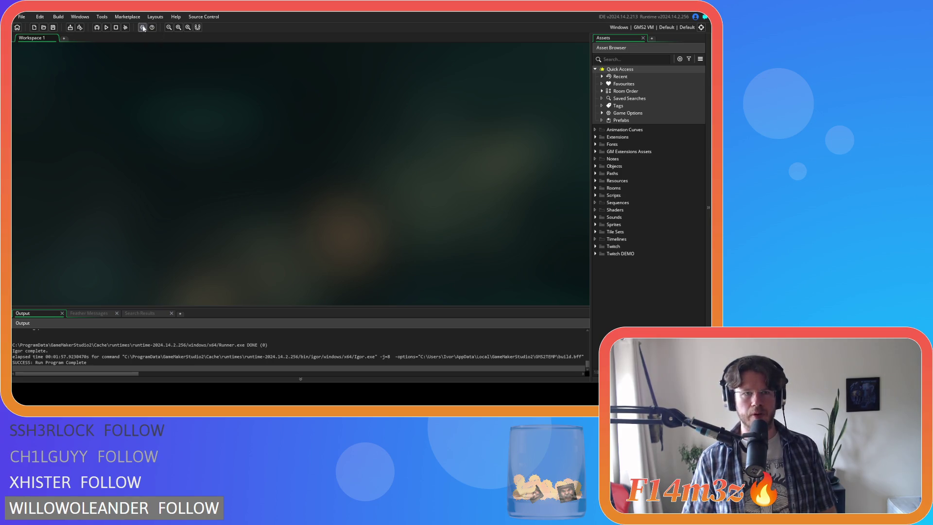
Step: Change the Windows version's last number from 3 to 4, making it 0.7.0.4, and confirm
click(54, 84)
click(168, 130)
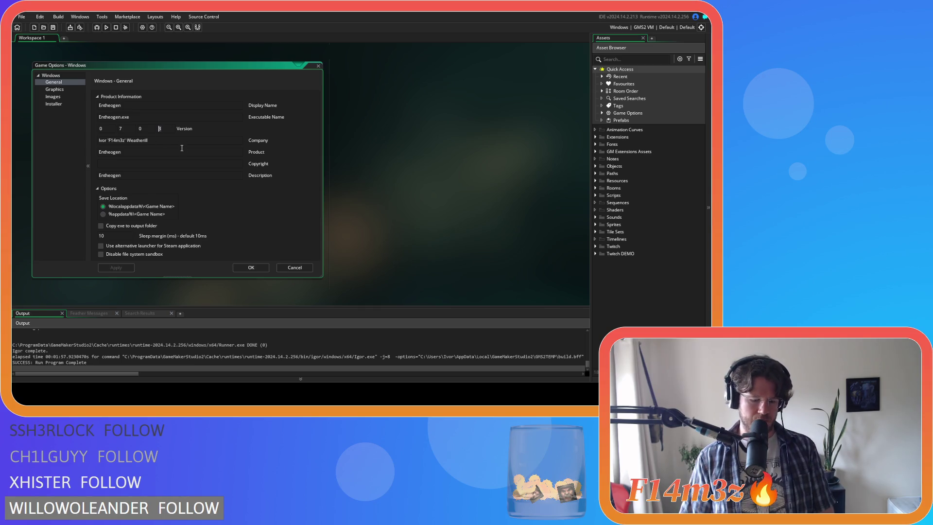
key(BackSpace)
text(4)
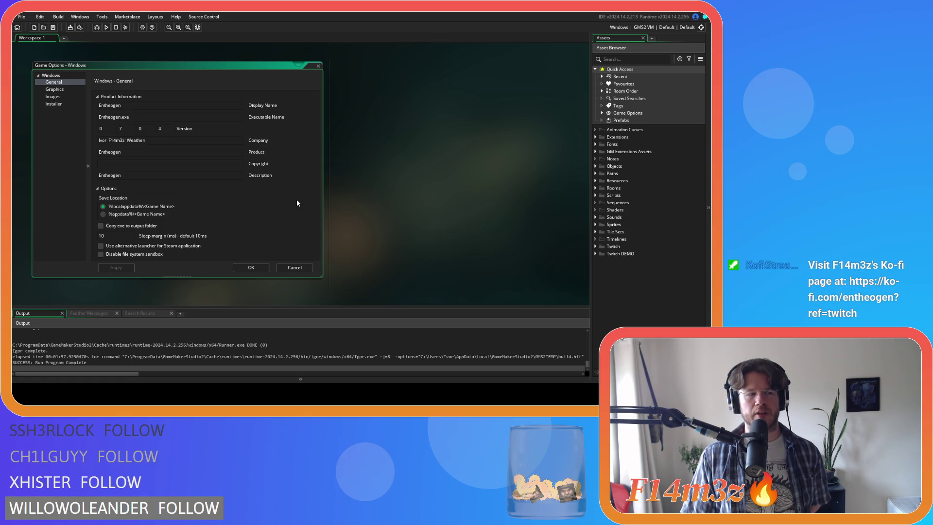
click(262, 268)
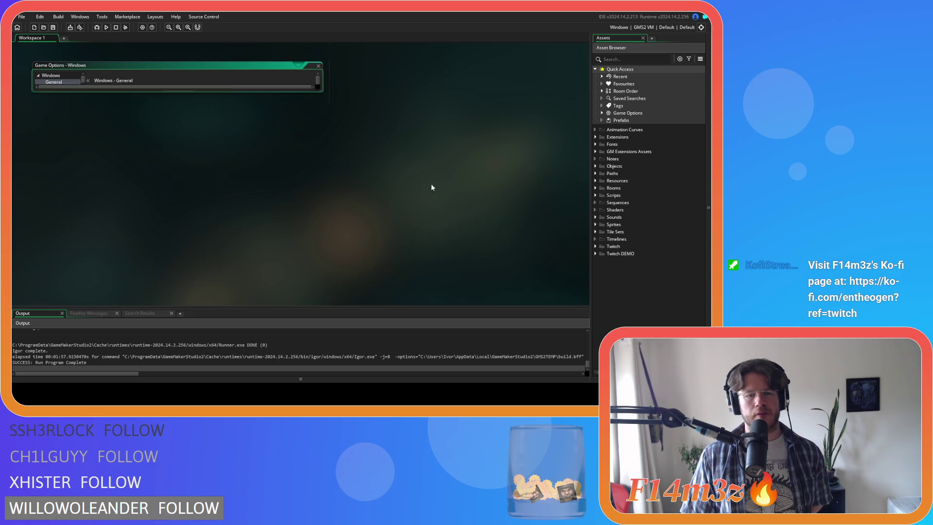
right_click(461, 156)
click(533, 187)
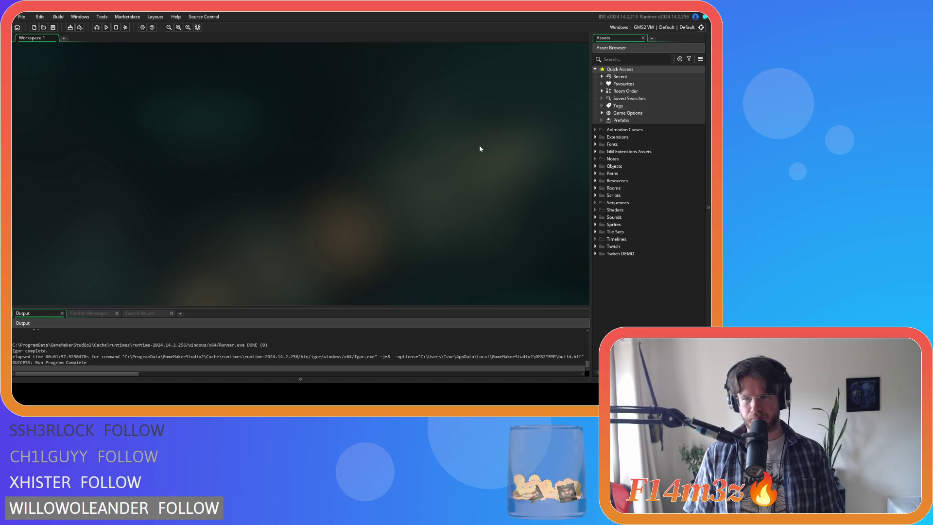
click(644, 28)
Step: Switch the target to YYC and package the Windows build as a zip
click(481, 55)
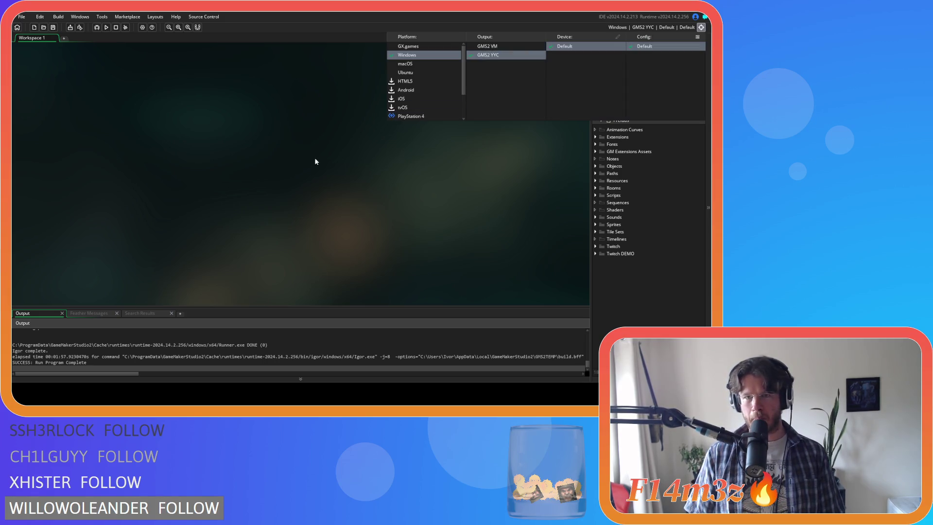
click(71, 28)
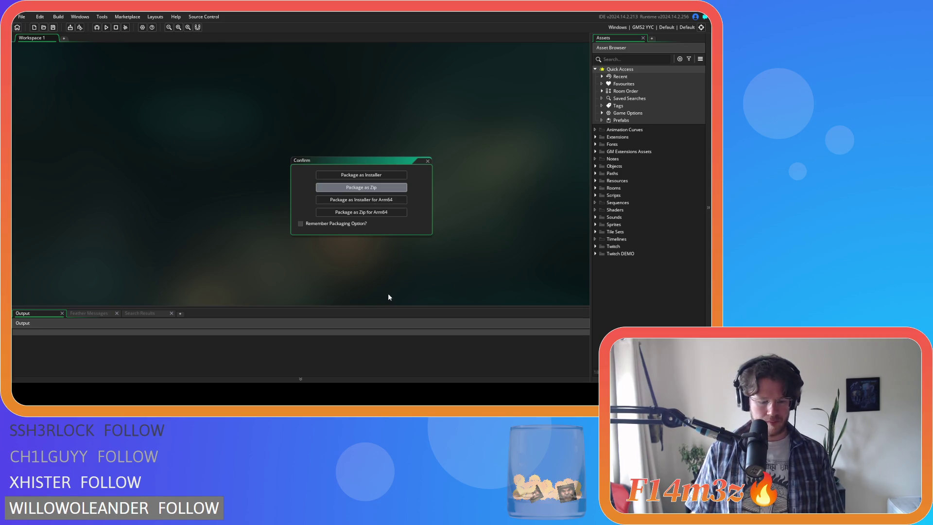
key(Return)
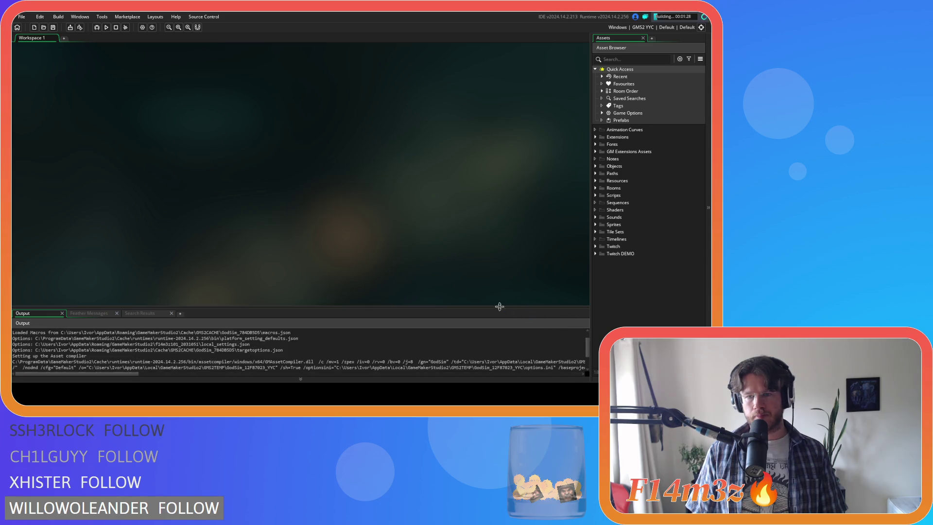